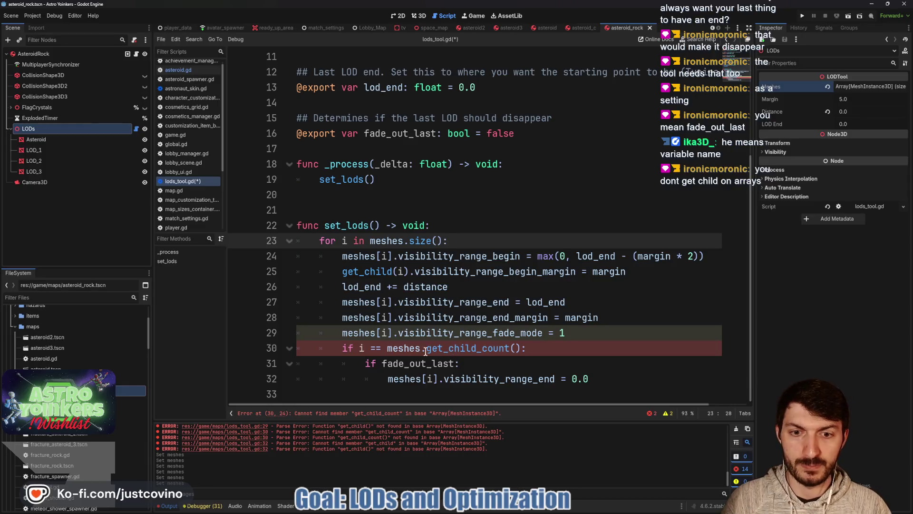
- Replace get_child_count with size in the line 30 last-LOD check and save lods_tool.gd
left_click_drag(510, 348, 448, 348)
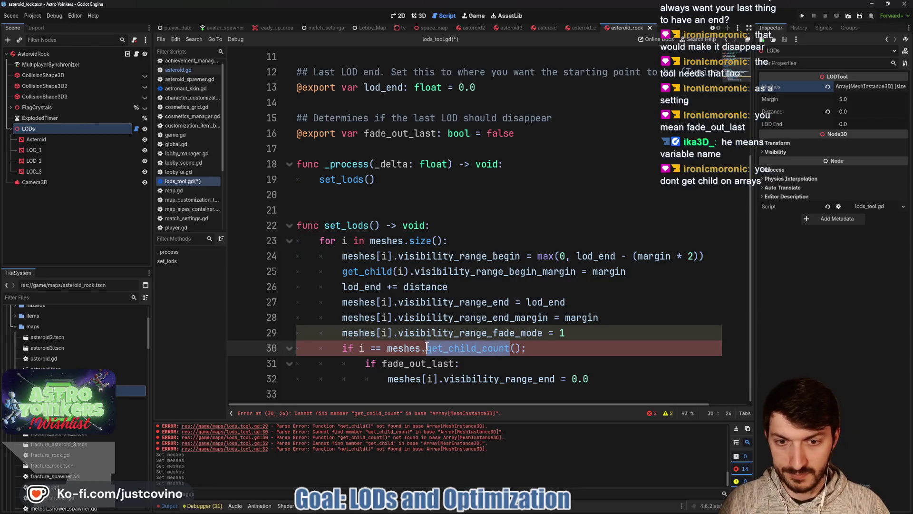
key("BackSpace")
key("BackSpace")
key("BackSpace")
type("size")
left_click(527, 348)
key("ctrl+s")
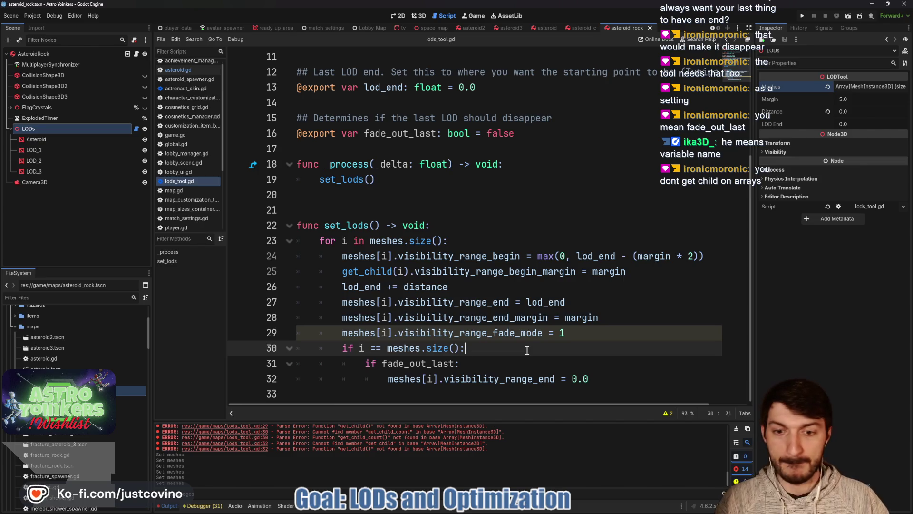
left_click(530, 334)
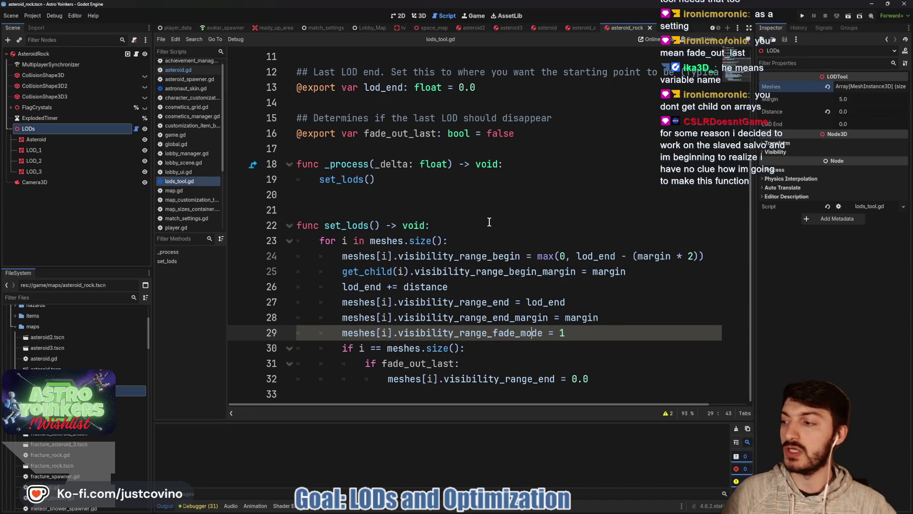
left_click(378, 212)
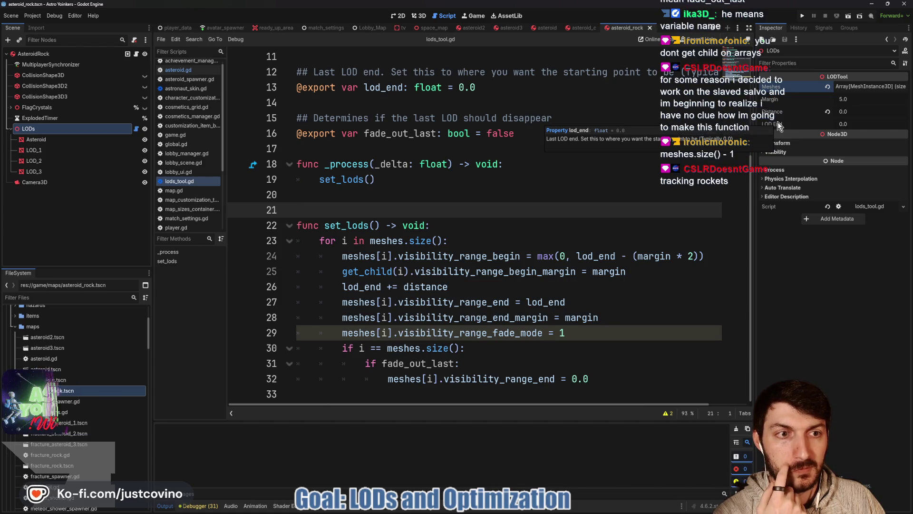
left_click(442, 181)
scroll(411, 164, "up", 1)
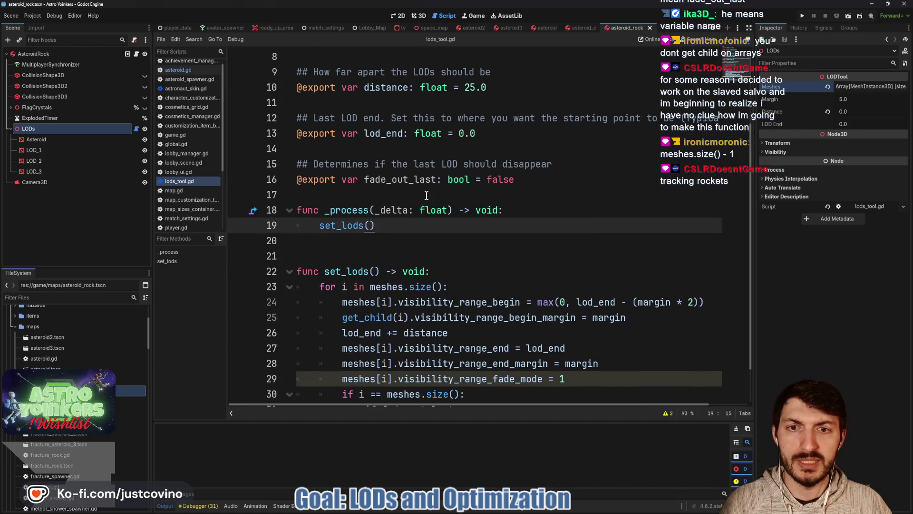
left_click(427, 194)
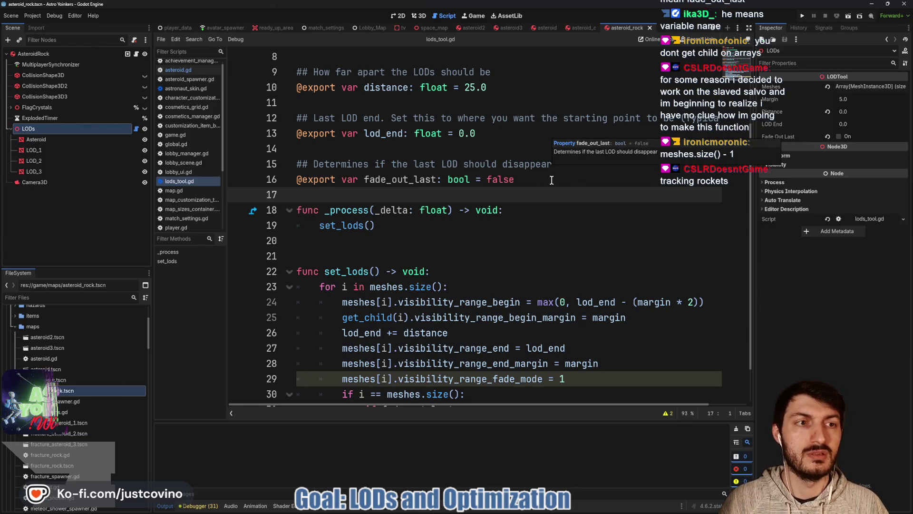
left_click(487, 181)
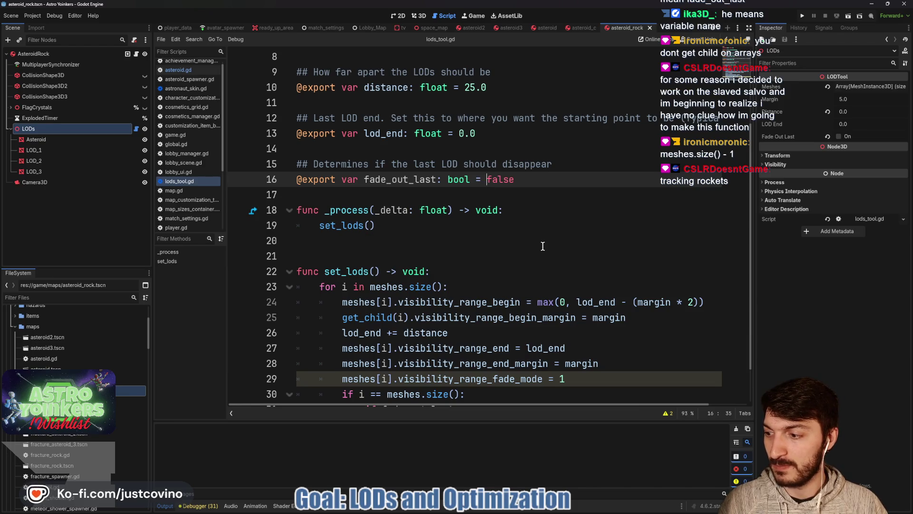
scroll(542, 246, "down", 1)
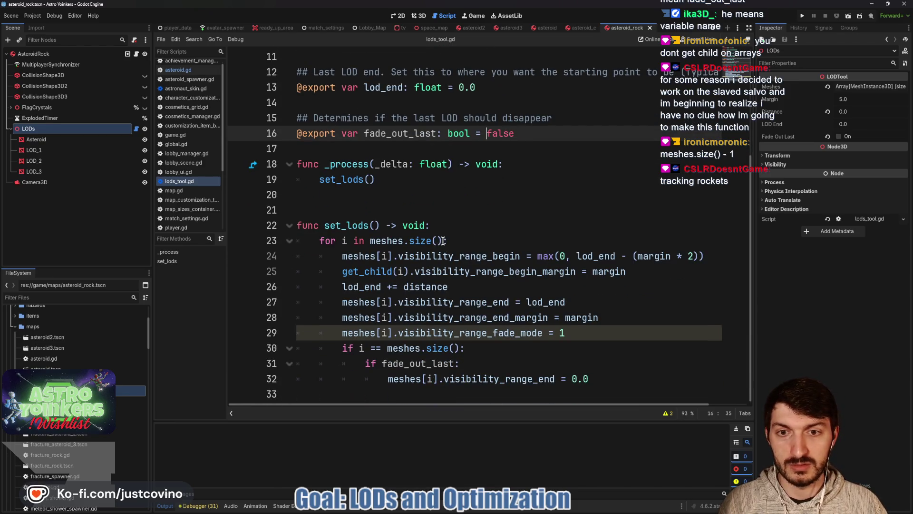
left_click(442, 240)
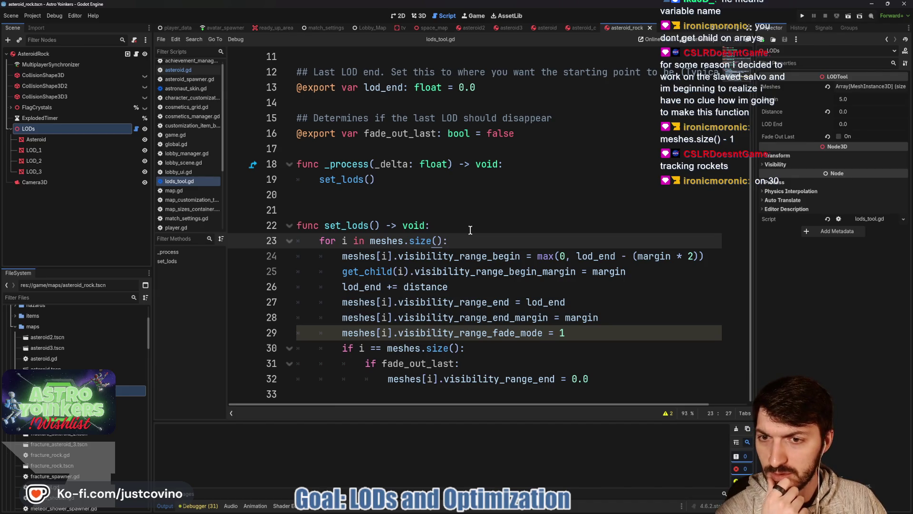
- Append ' - 1' after meshes.size() on line 30, save, and open blank lines below fade_out_last
left_click(460, 348)
type("- 1")
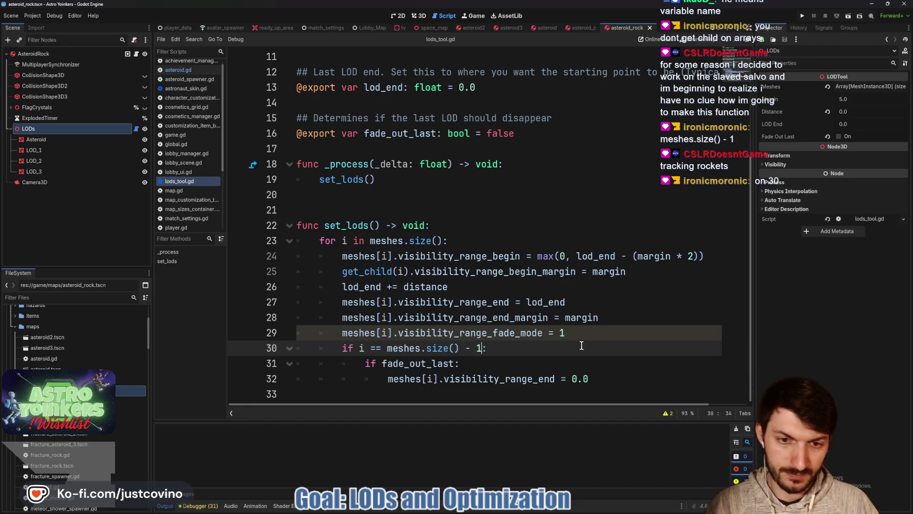
key("ctrl+s")
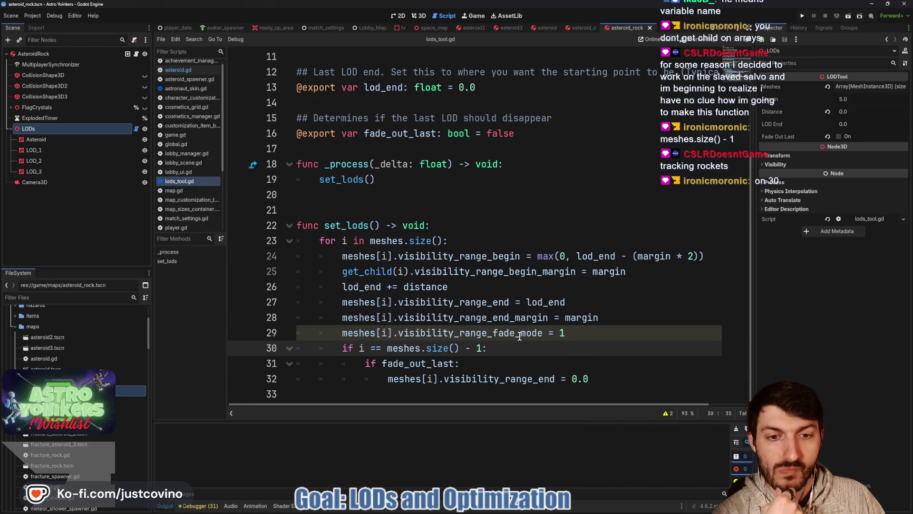
mouse_move(519, 336)
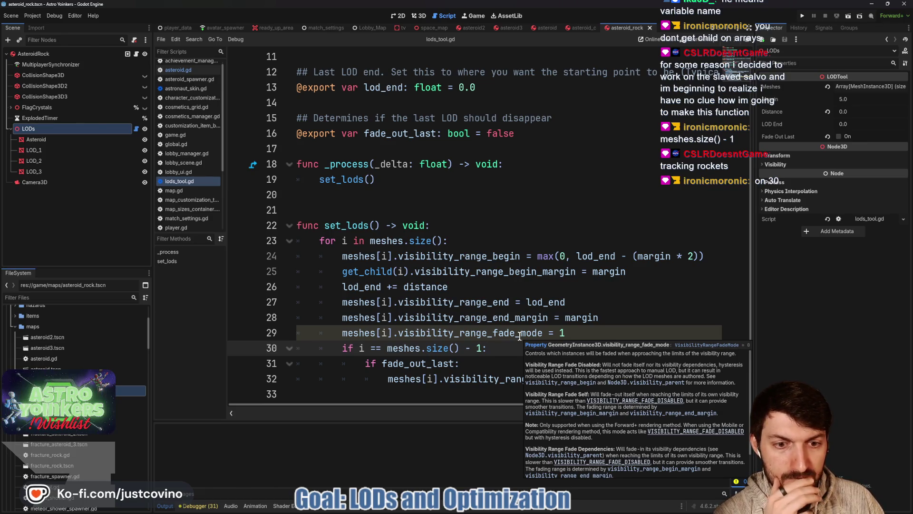
left_click(439, 147)
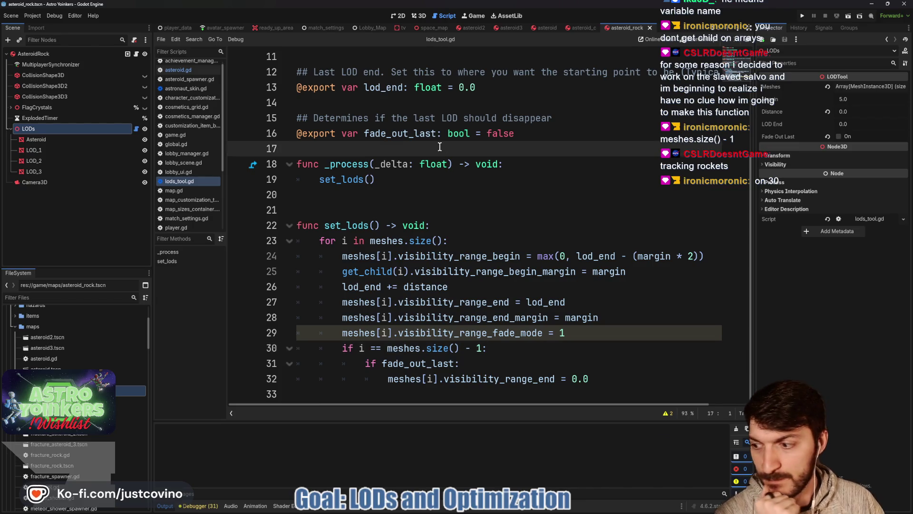
key("Return")
key("Return")
key("Return")
key("Up")
key("Up")
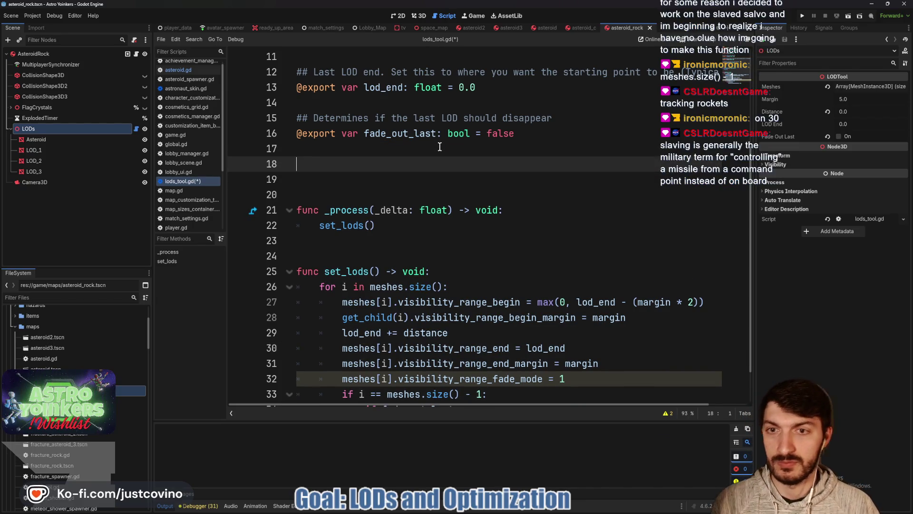
type("@export var fade_m")
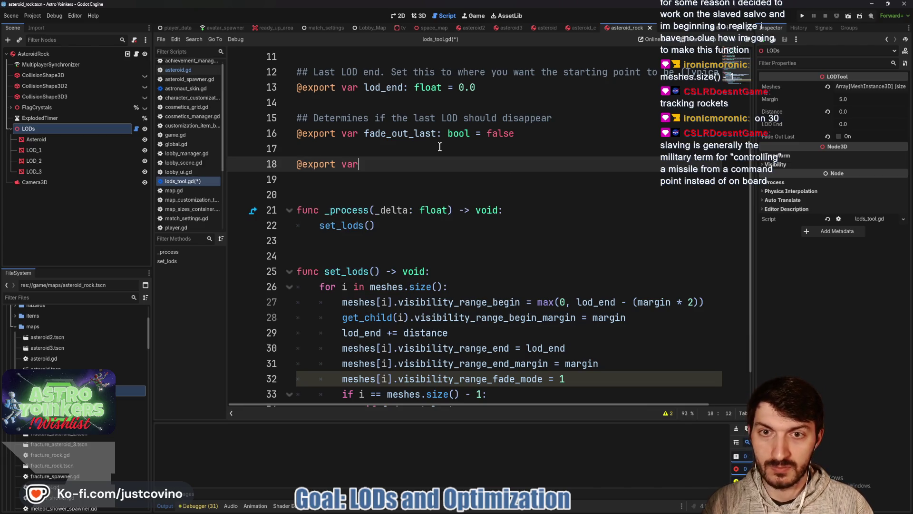
type("ode:")
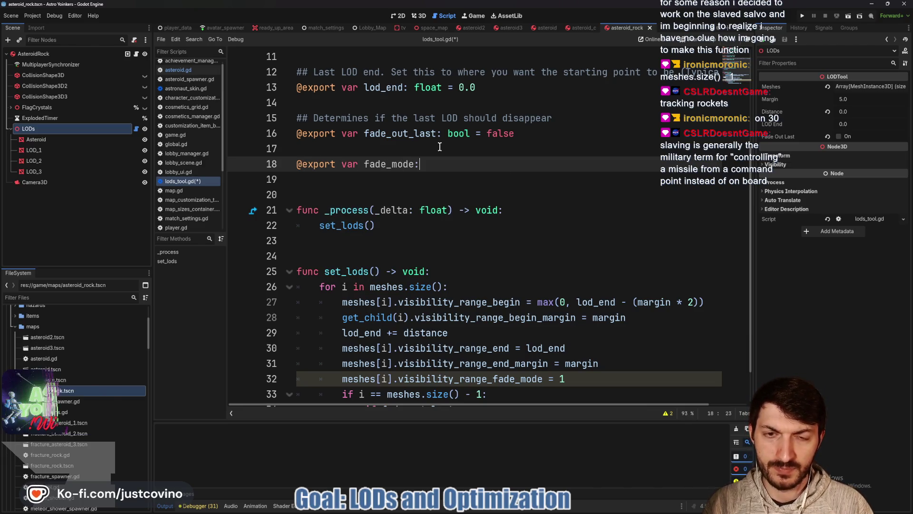
scroll(494, 346, "down", 1)
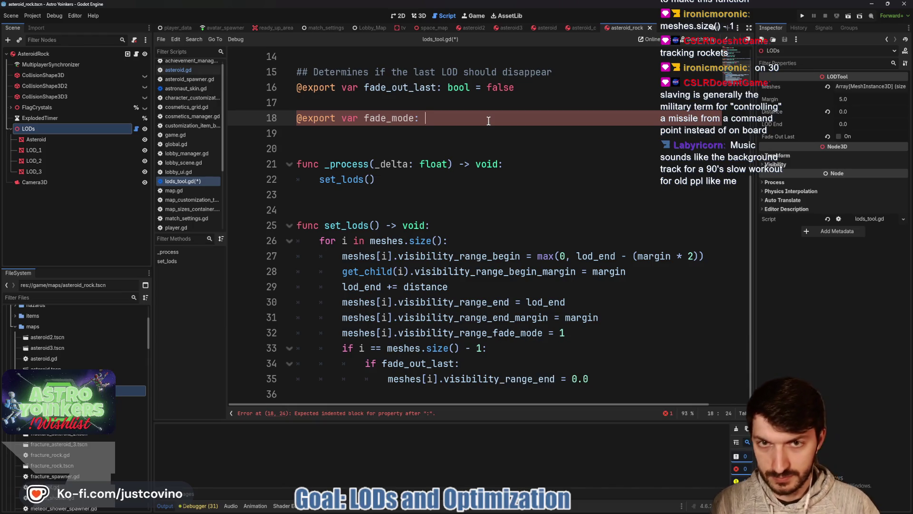
type("VisibilityRange")
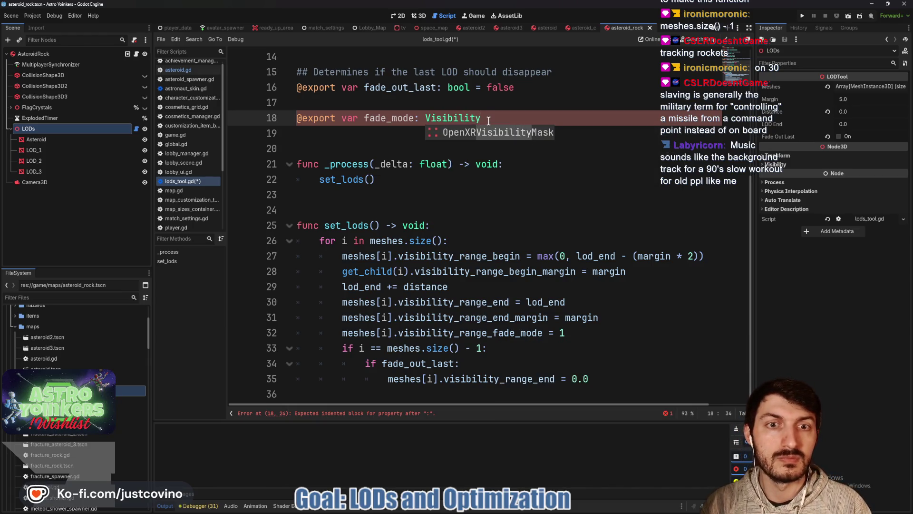
type("FadeMode")
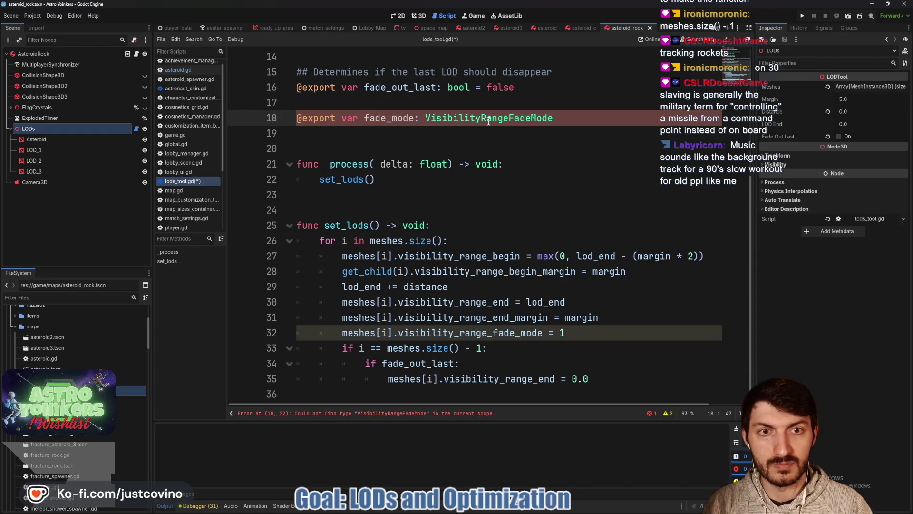
type(" = 1")
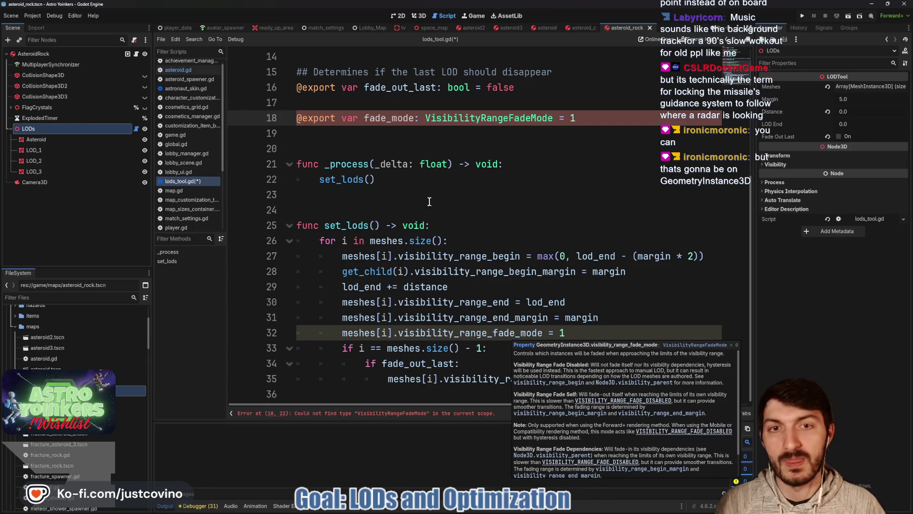
left_click(425, 118)
type("Geom")
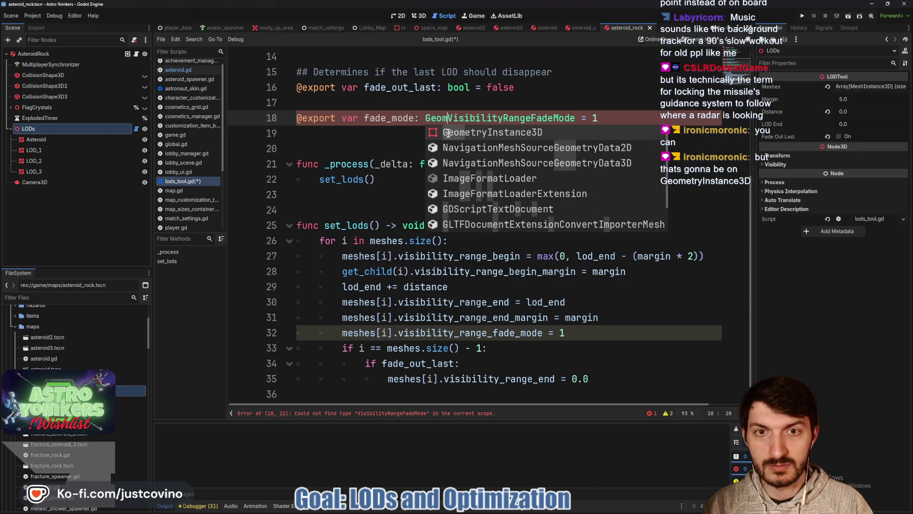
type("etryInstance3")
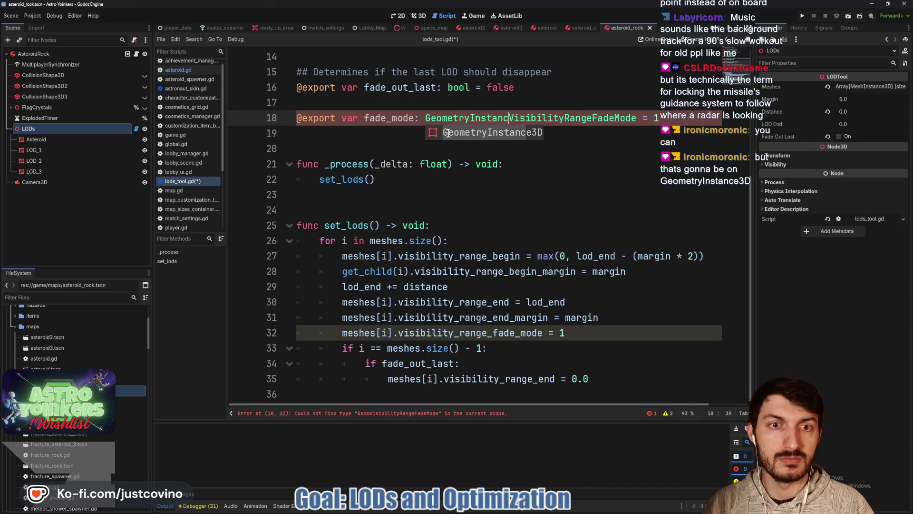
type("D.")
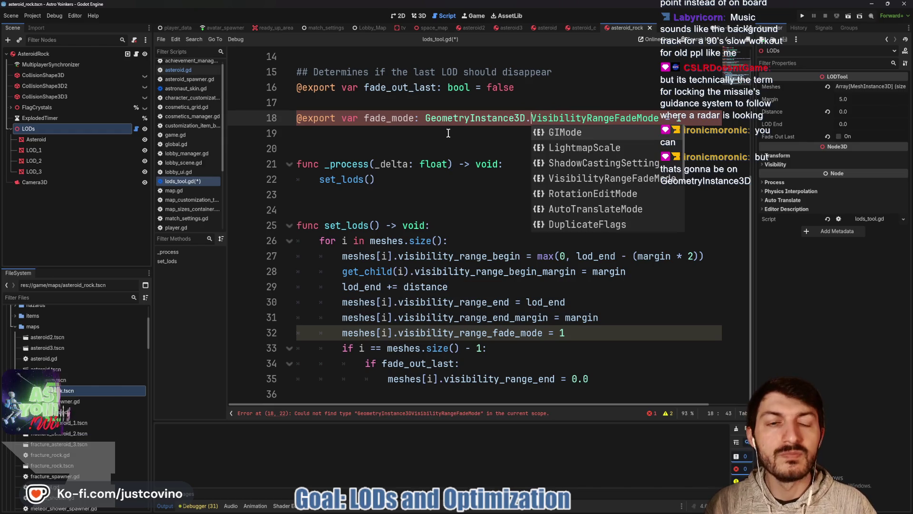
left_click(448, 133)
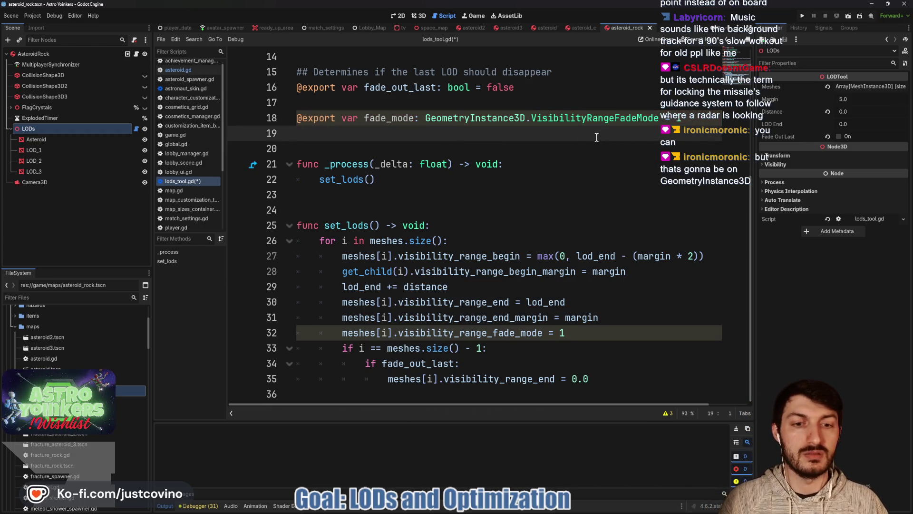
- Replace the hard-coded fade mode 1 in the loop with fade_mode and save
left_click(582, 333)
key("BackSpace")
key("ctrl+s")
type("fade_mode")
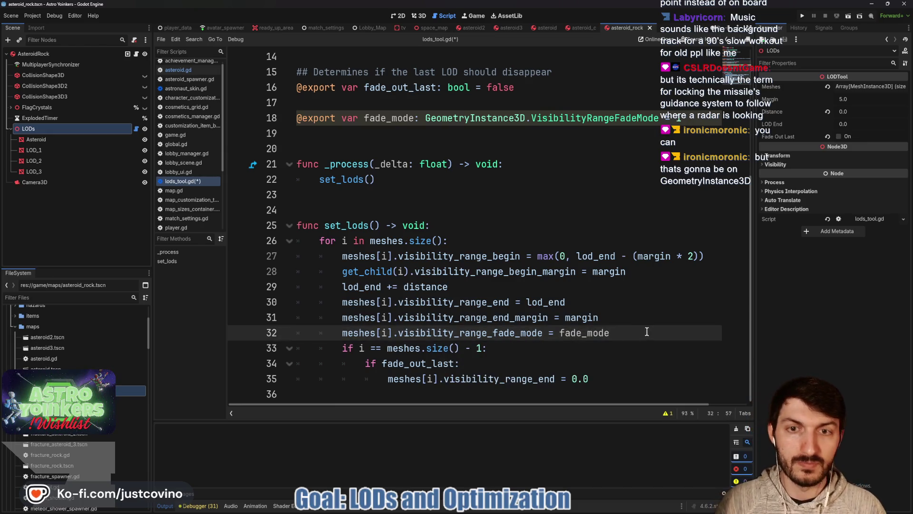
key("ctrl+s")
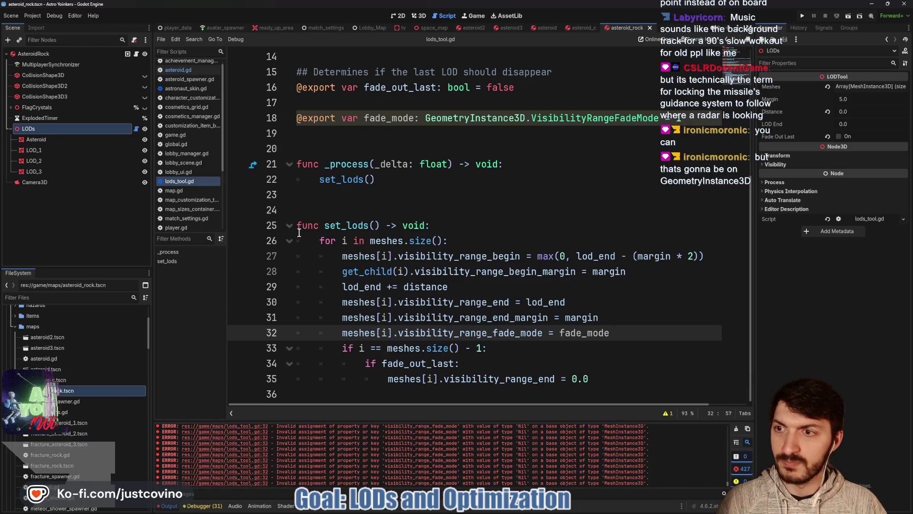
left_click(41, 135)
- Set the LODs node's Fade Mode to Visibility Range Fade Self in the Inspector
left_click(40, 129)
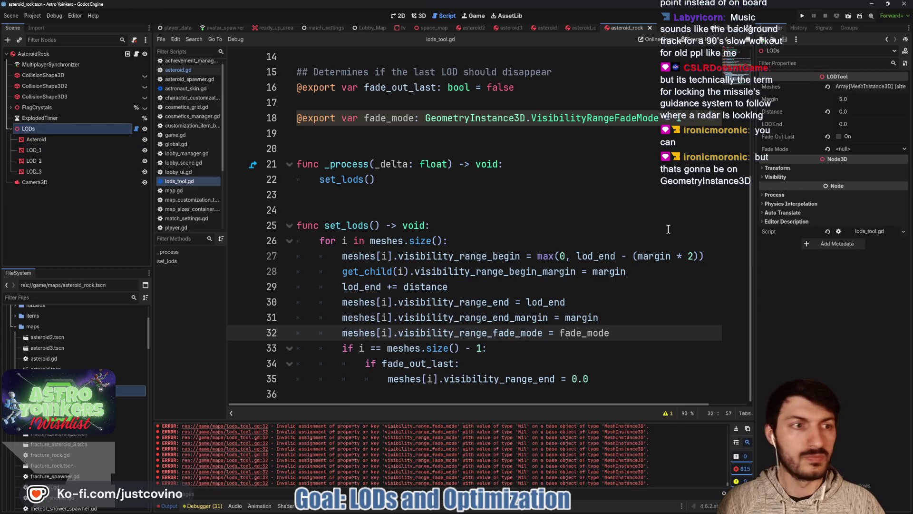
left_click(855, 149)
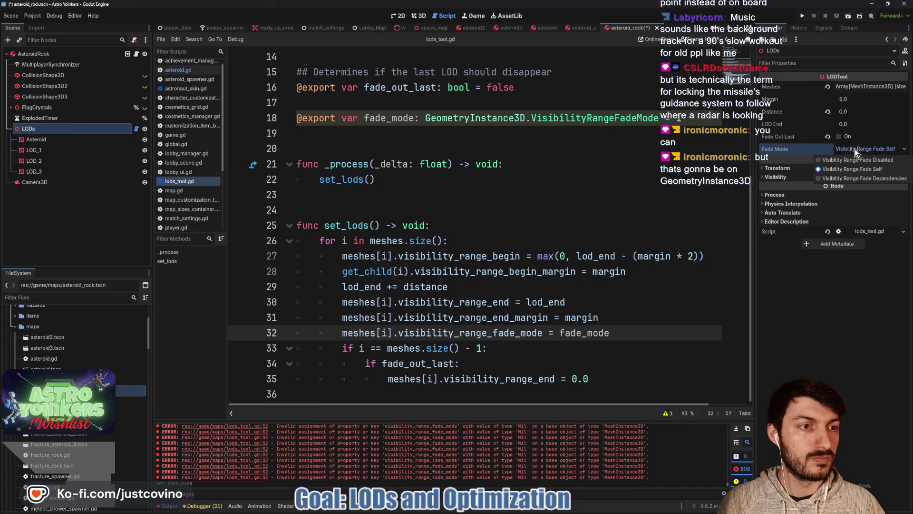
left_click(854, 170)
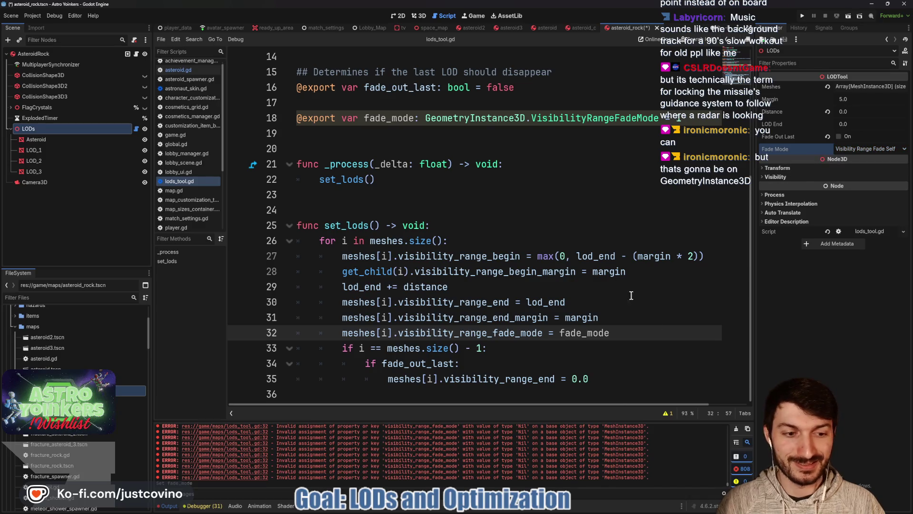
- Start a '##' doc comment on a new line above the fade_mode export
left_click(736, 428)
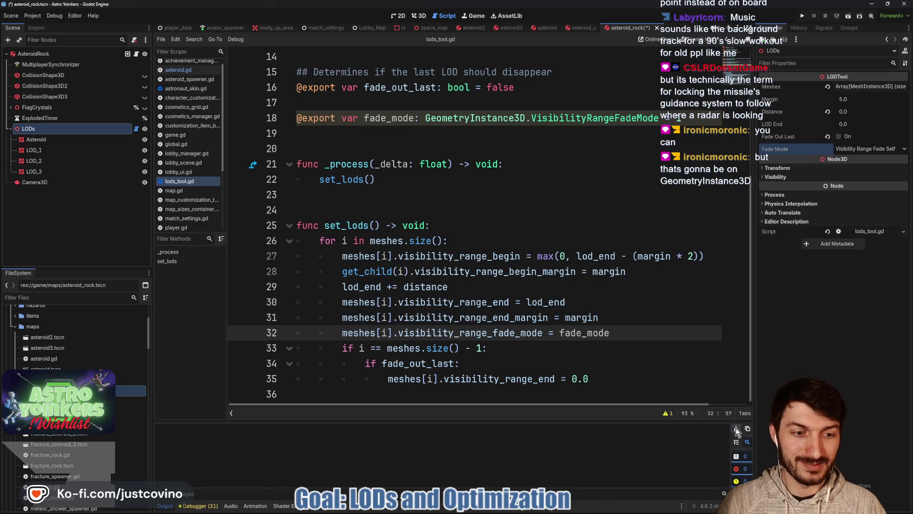
left_click(326, 104)
key("Return")
type("## ")
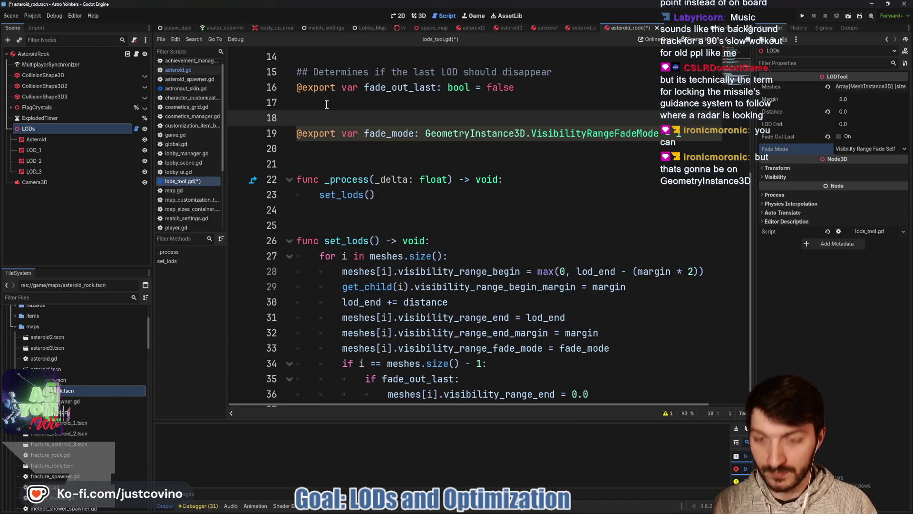
type("How")
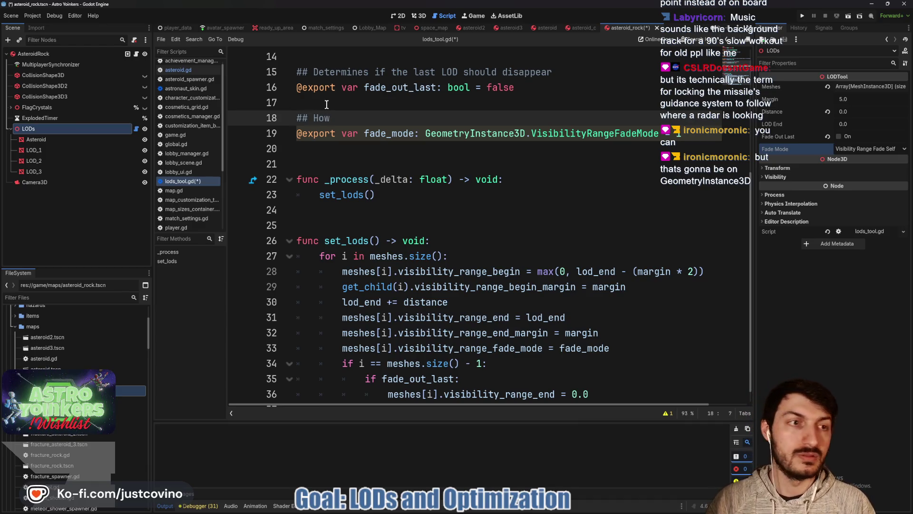
- Write the doc comment '## Type of Fading for LOD' above fade_mode and save the script
key("BackSpace")
key("BackSpace")
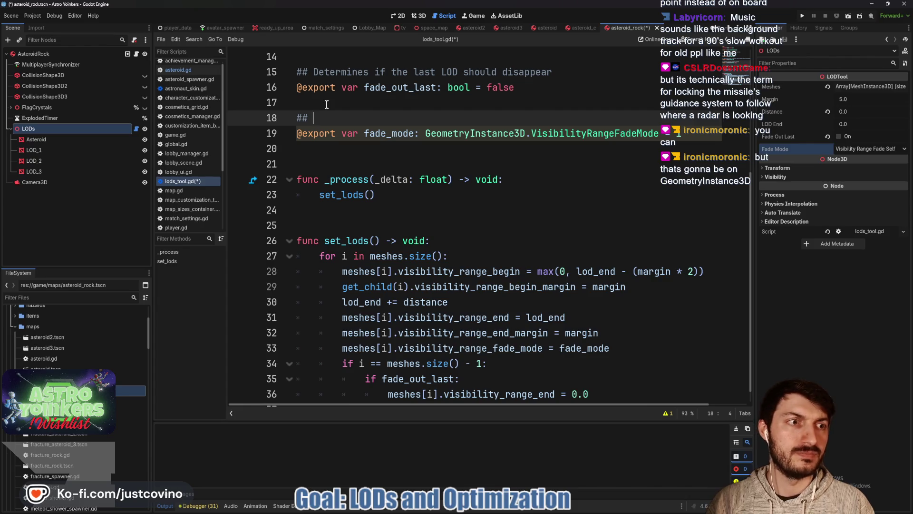
type("Type of ")
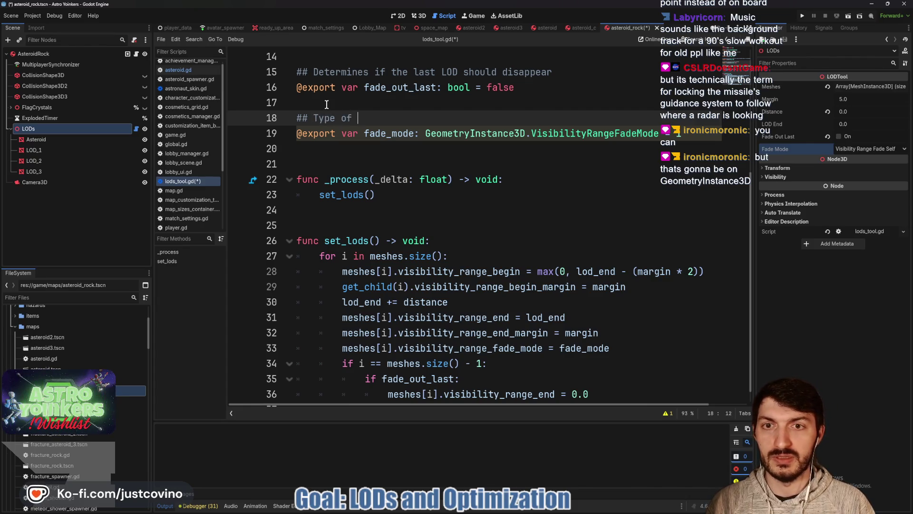
type("Fading for LOD")
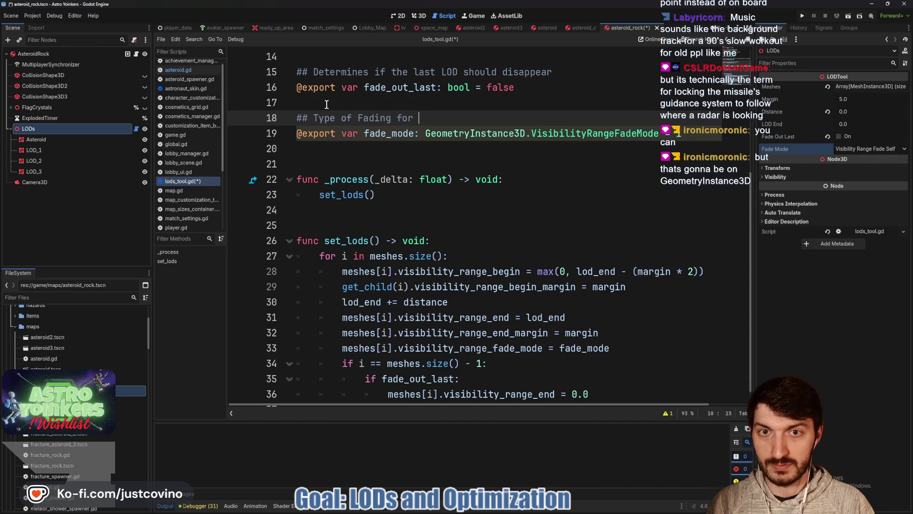
key("ctrl+s")
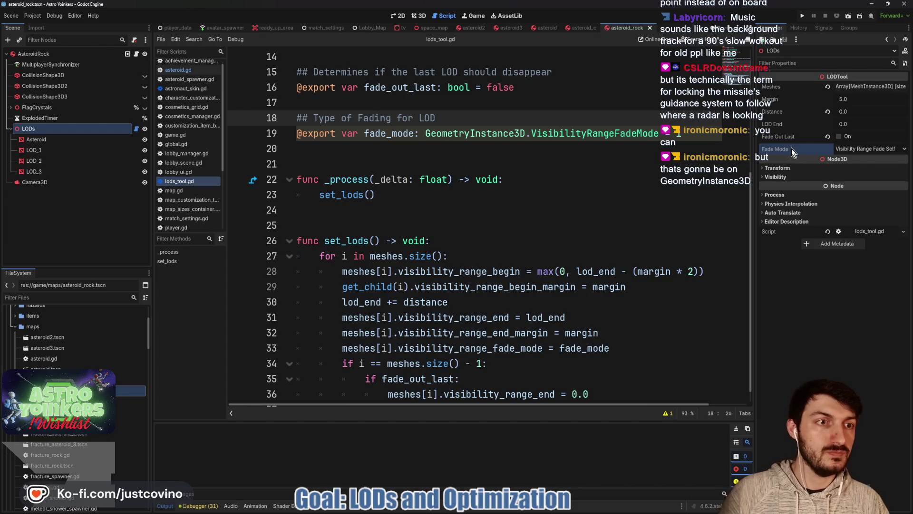
mouse_move(791, 150)
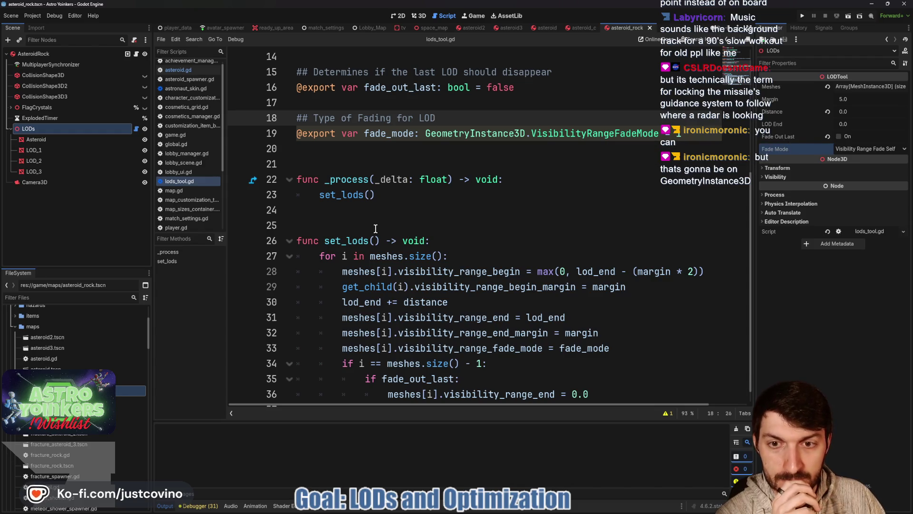
scroll(383, 228, "down", 1)
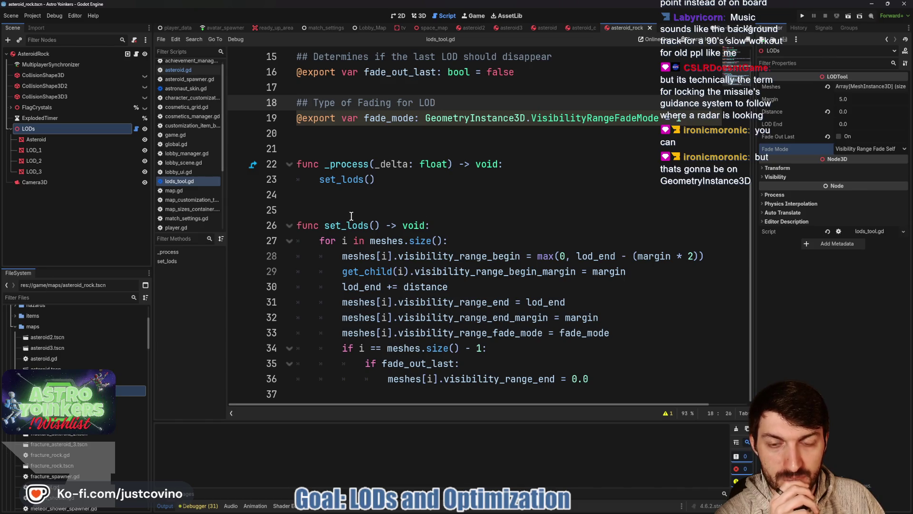
- Add '# Ensures new LOD is faded in before last is gone' at the end of line 28
scroll(605, 236, "right", 2)
left_click(678, 256)
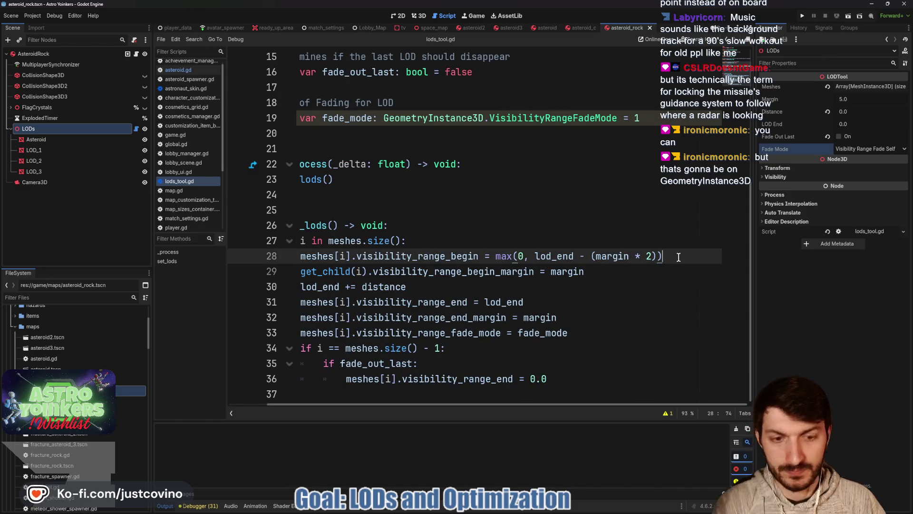
type("#")
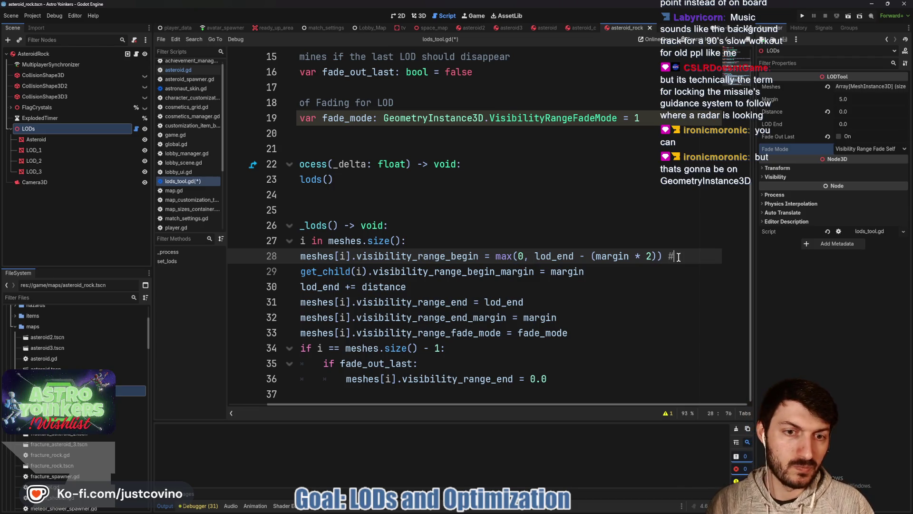
type(" Ensures")
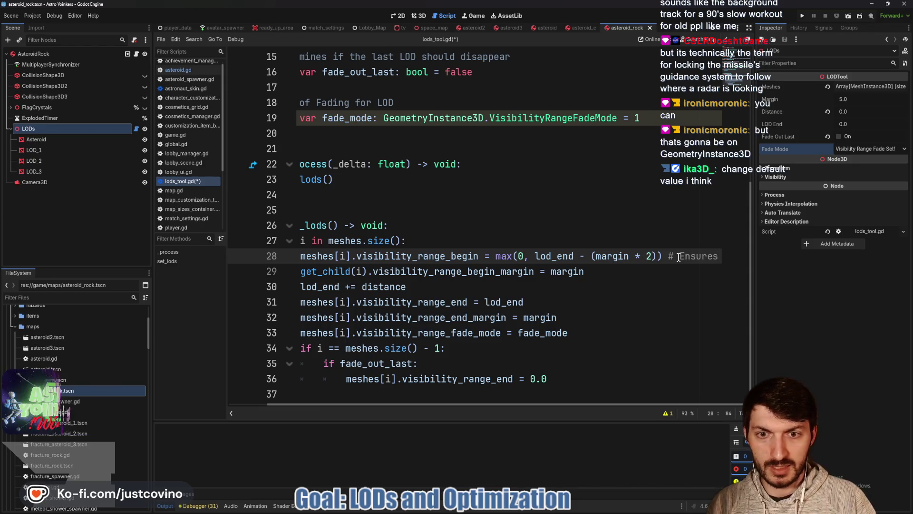
type(" prev")
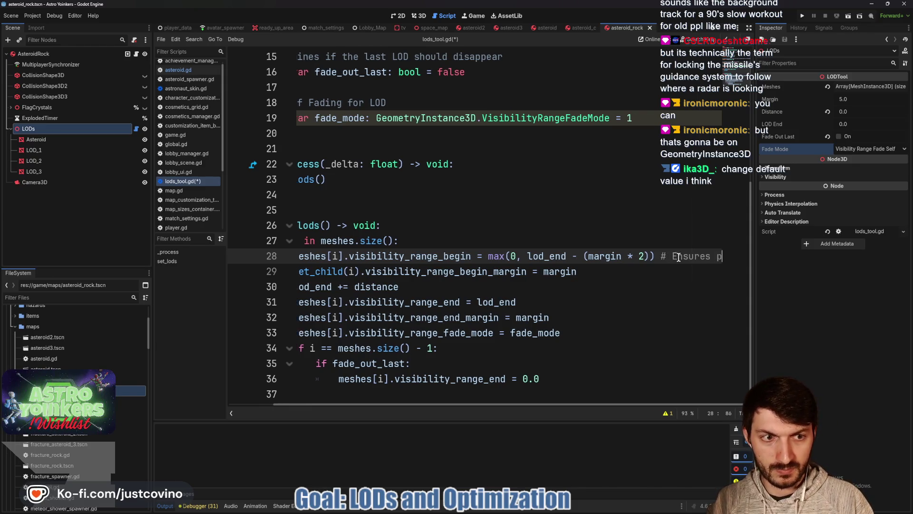
key("BackSpace")
key("BackSpace")
key("BackSpace")
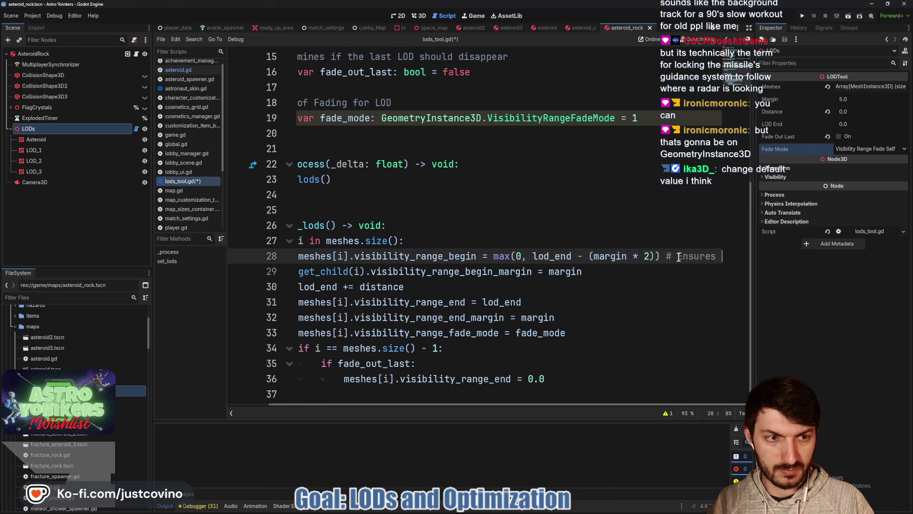
type("new LOD is faded in befo")
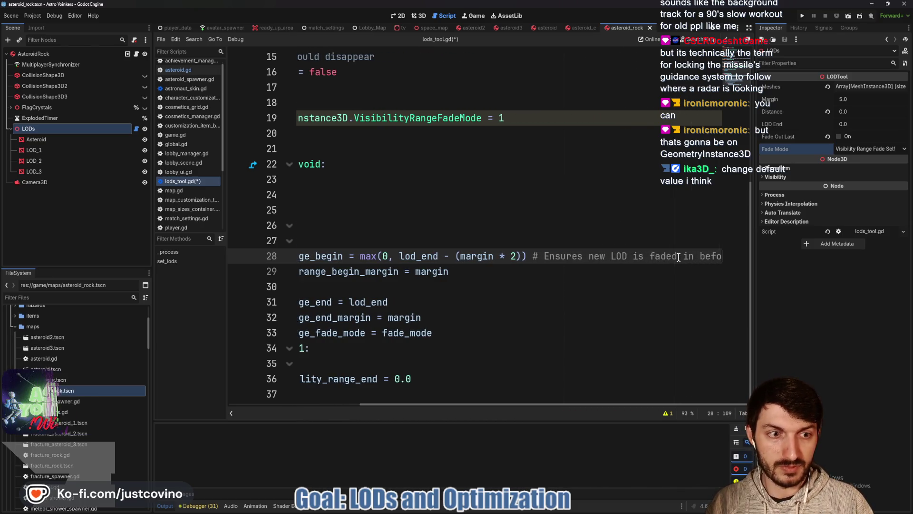
type("re")
type(" last is g")
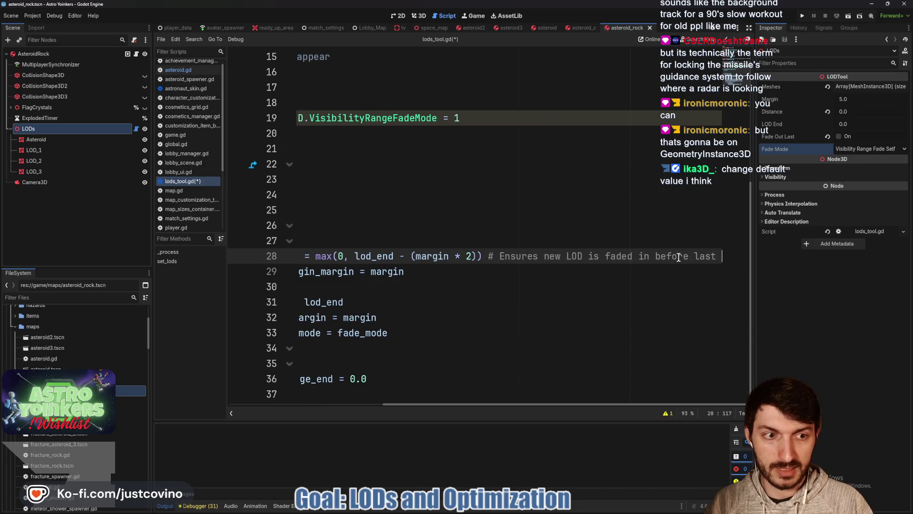
key("BackSpace")
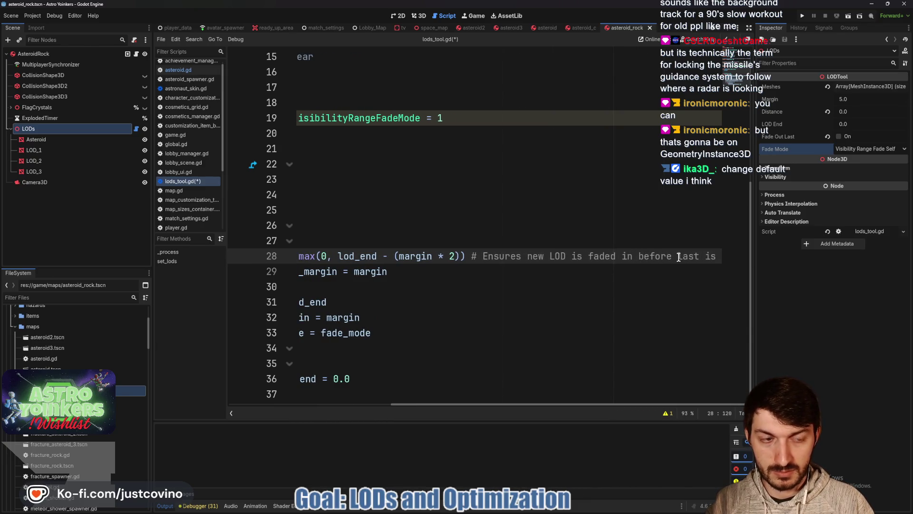
type("gone")
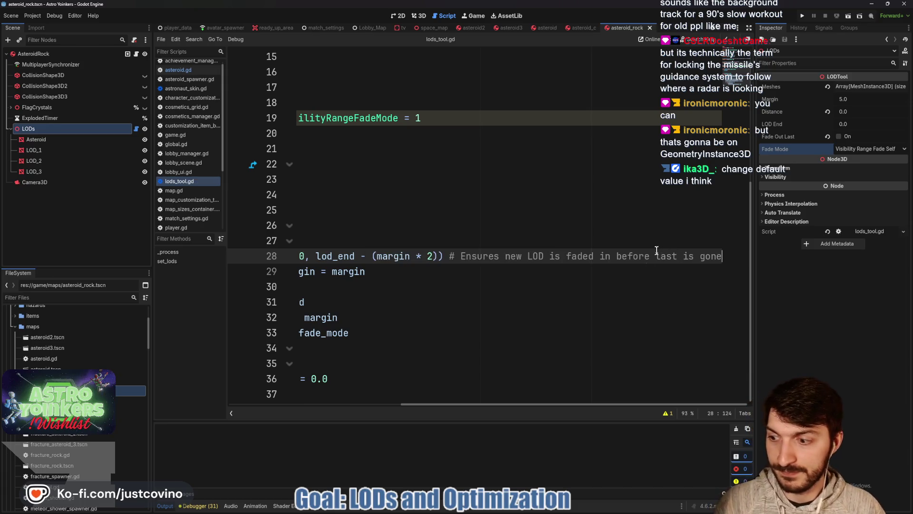
left_click(571, 288)
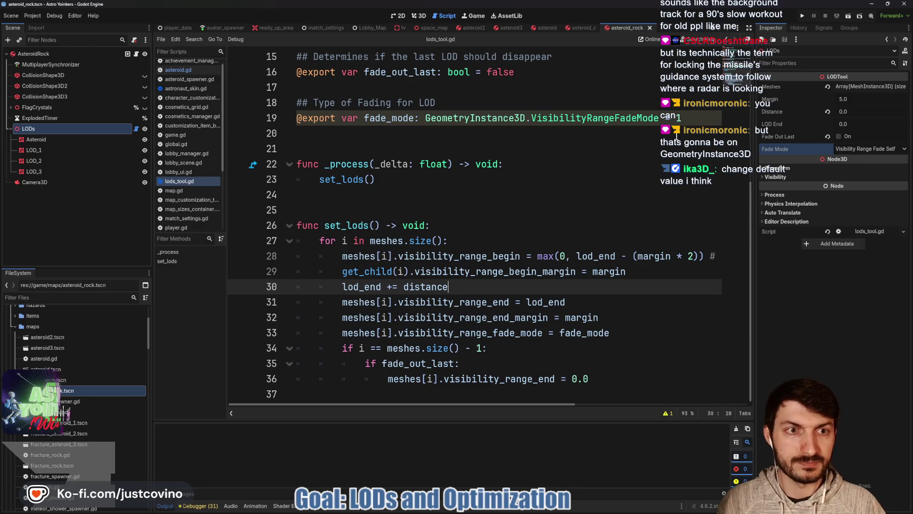
- Try a GeometryInstance3D.VisibilityRangeFadeMode constant as fade_mode's default, then undo it
left_click(690, 119)
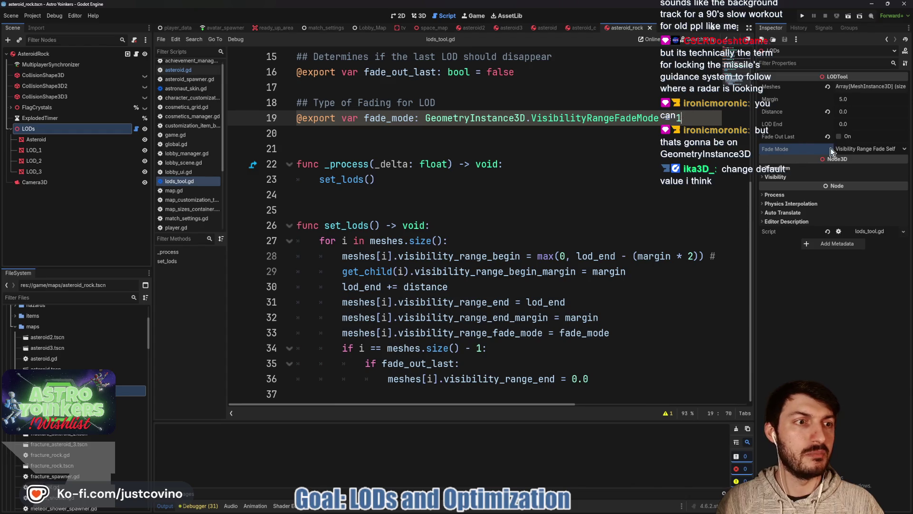
left_click_drag(659, 117, 426, 118)
key("ctrl+c")
left_click(680, 117)
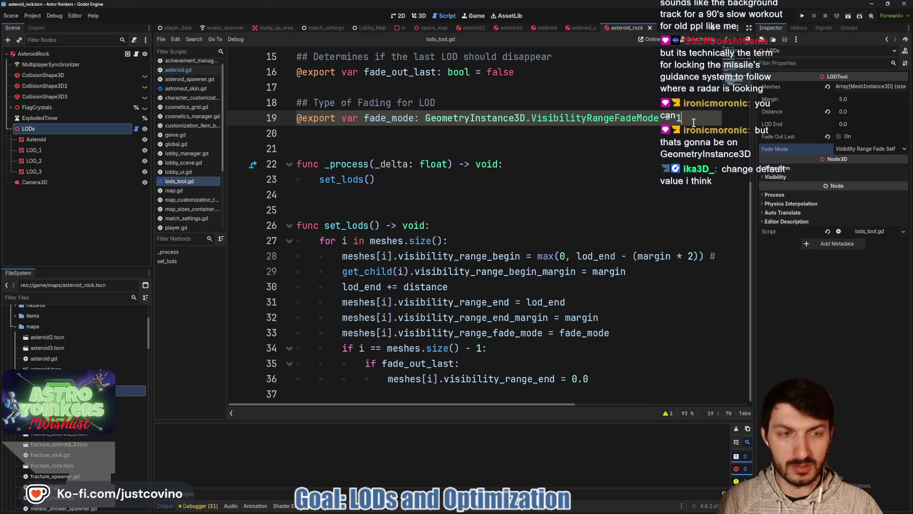
type("=")
key("ctrl+v")
type(".")
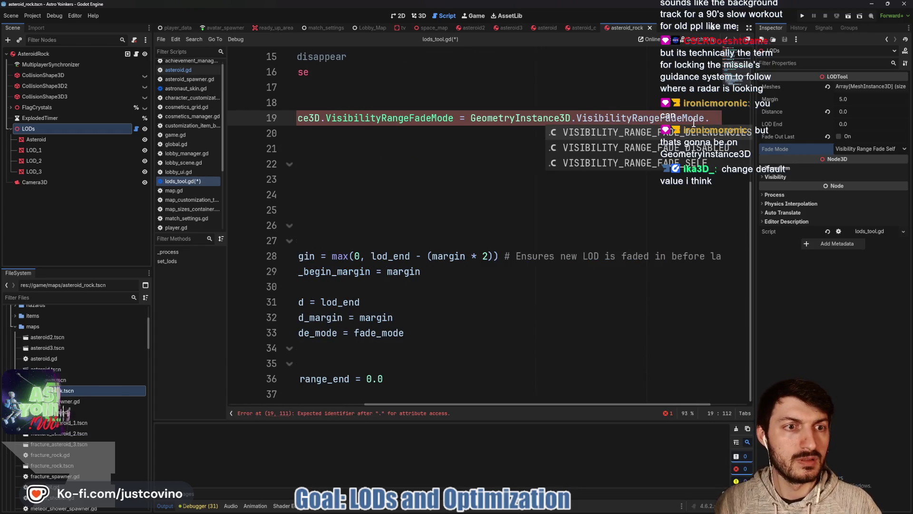
left_click(608, 163)
key("ctrl+z")
key("ctrl+z")
key("ctrl+z")
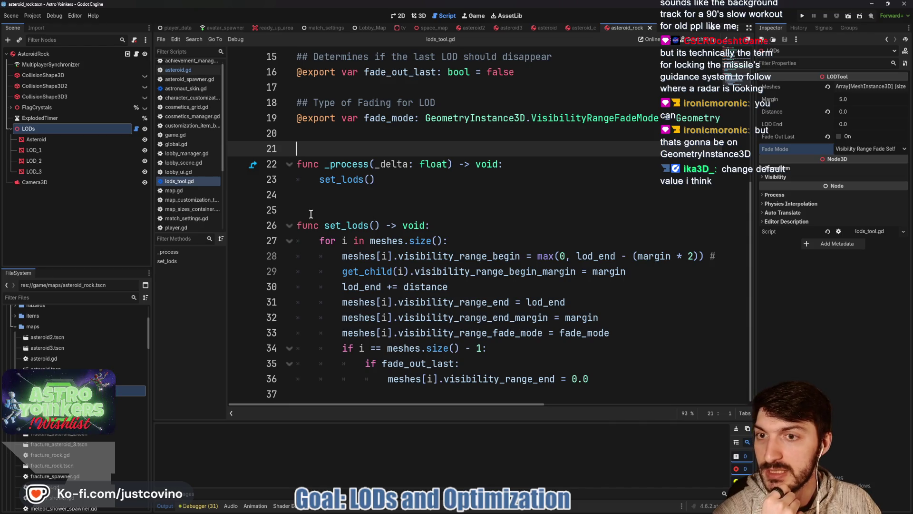
- Comment out the _process function with Ctrl+K
scroll(391, 158, "up", 5)
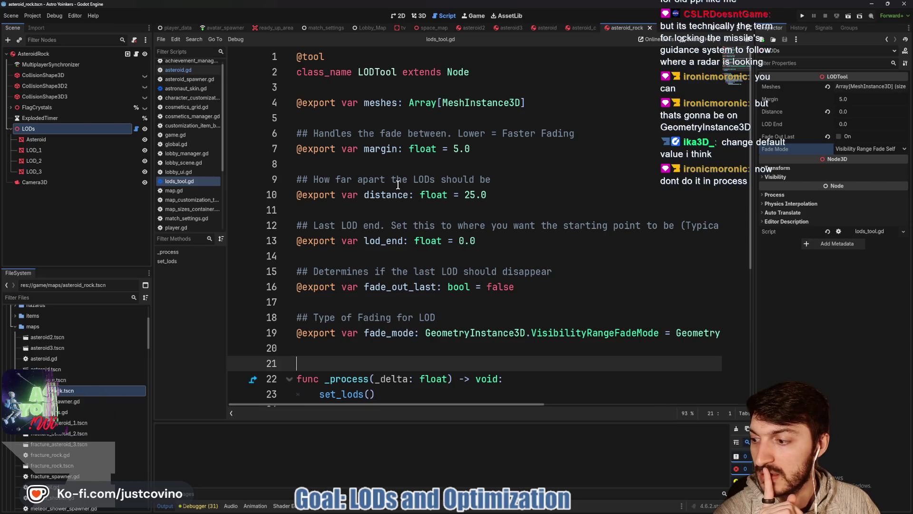
scroll(457, 238, "down", 3)
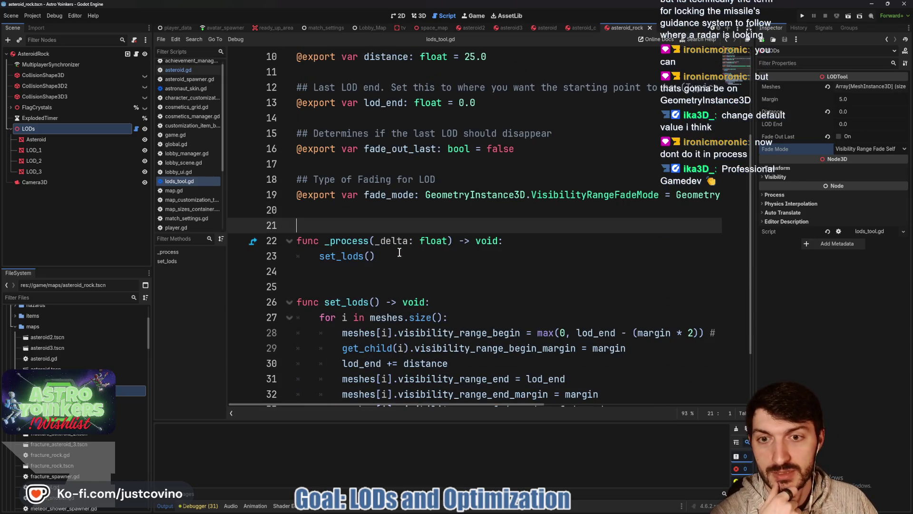
left_click_drag(400, 252, 297, 241)
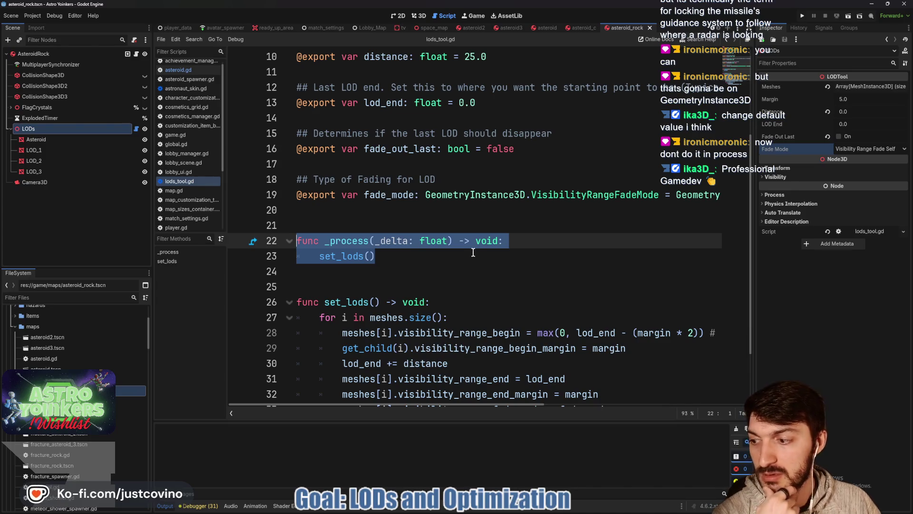
key("ctrl+k")
left_click(412, 265)
left_click(327, 228)
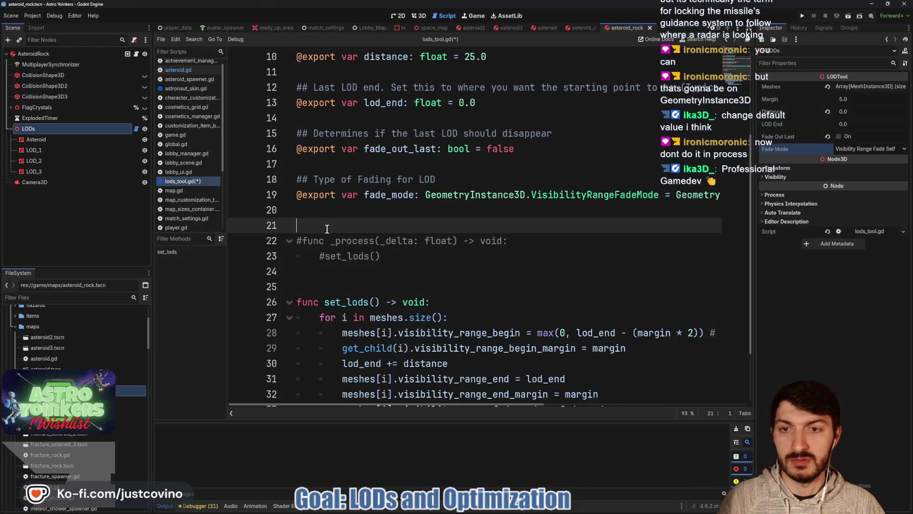
- Add a '## Used for' testing heading above _process with a blank line before it, and save
type("## USed for Testing")
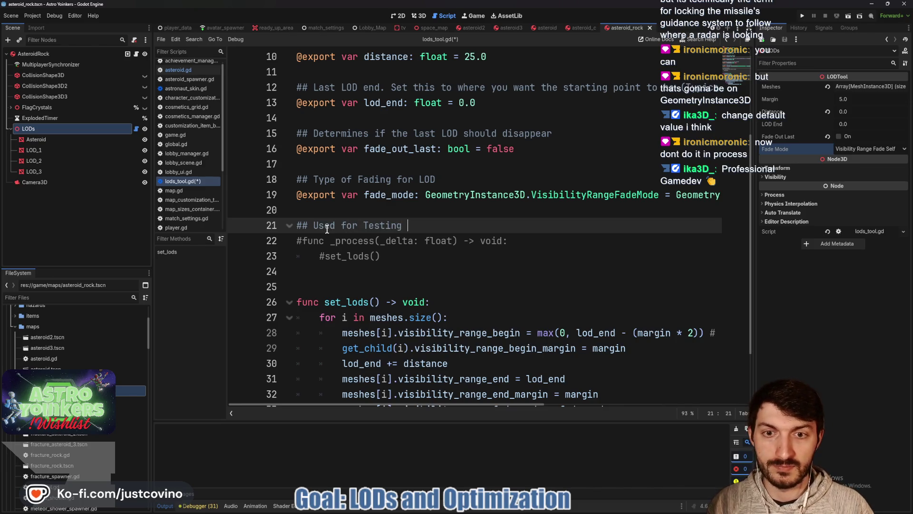
left_click(306, 210)
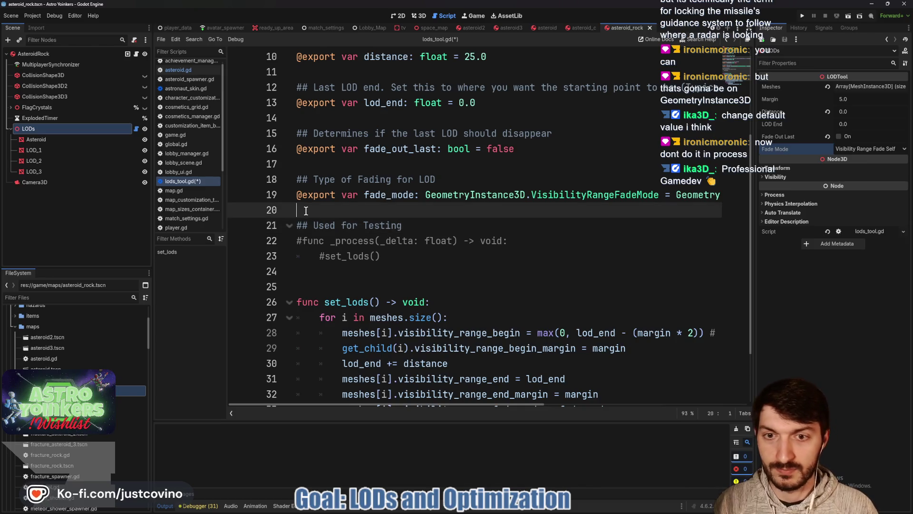
key("Return")
key("ctrl+s")
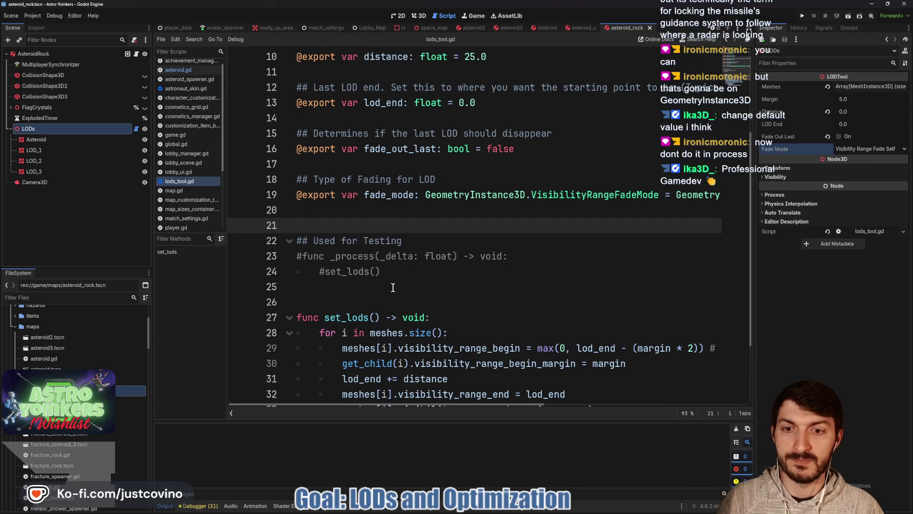
- Append '##' to the end of the Used for Testing comment on line 22
scroll(422, 221, "up", 3)
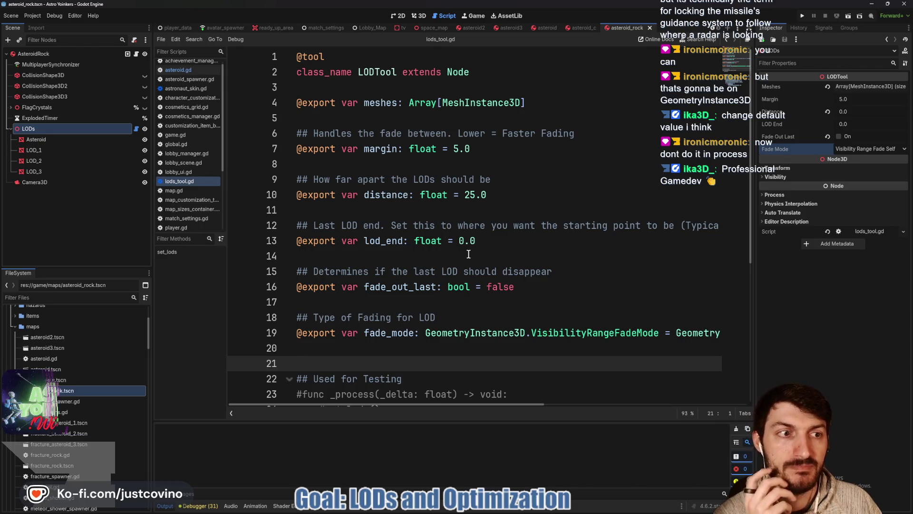
scroll(467, 254, "down", 4)
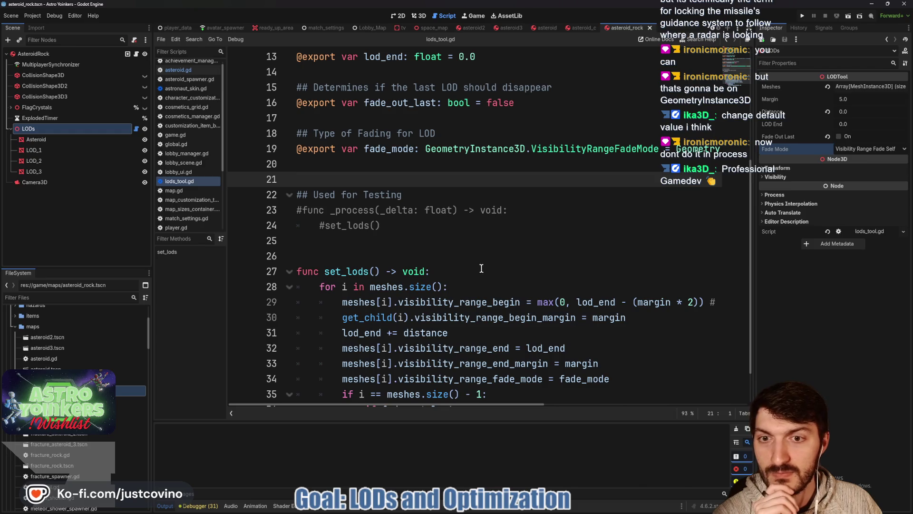
left_click(415, 196)
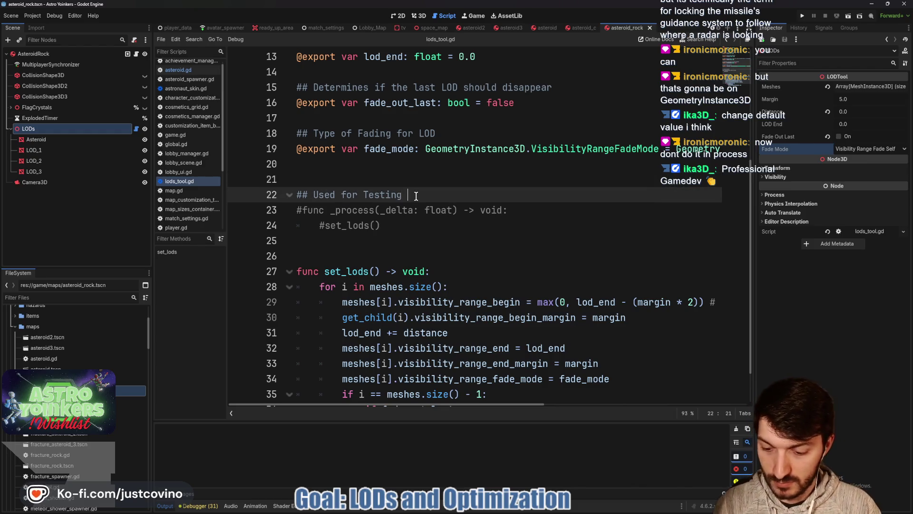
type("##")
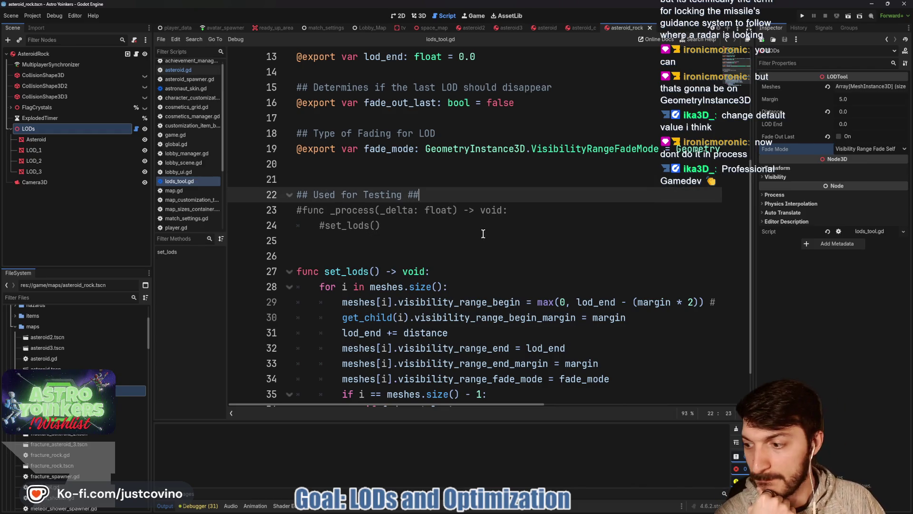
scroll(487, 230, "down", 1)
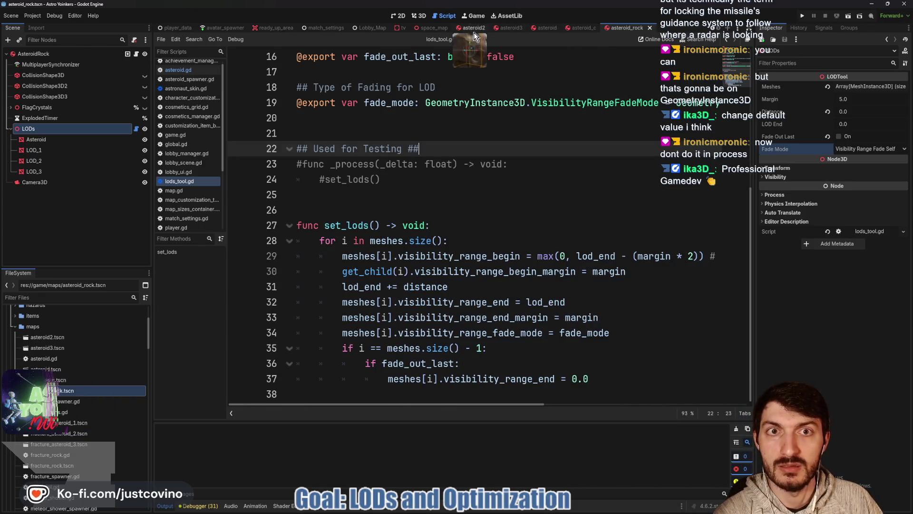
- Close the ready_up_area, avatar_spawner, player_manager and player_data tabs, returning to asteroid_rock.tscn
left_click(399, 28)
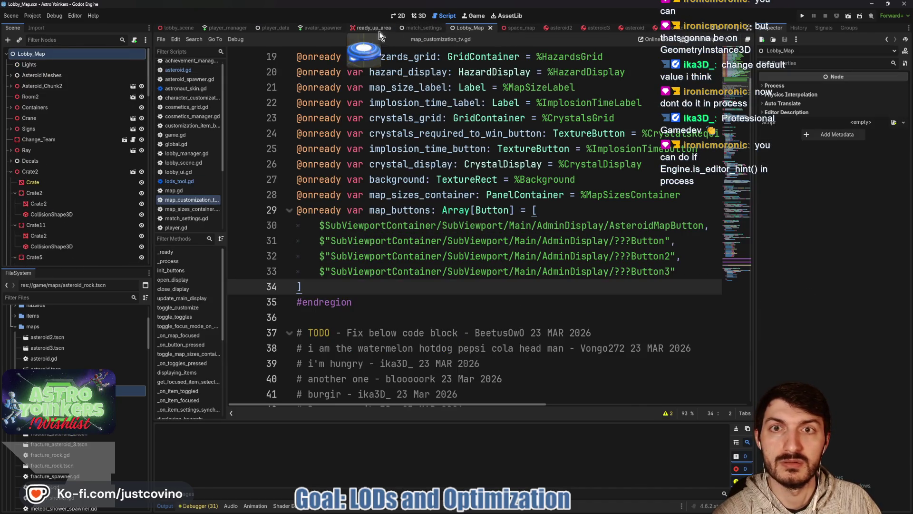
left_click(380, 29)
left_click(398, 28)
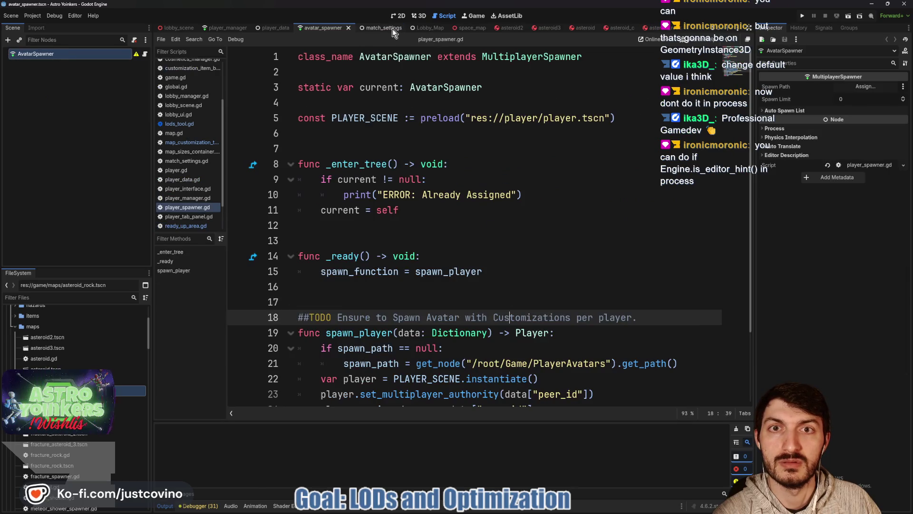
left_click(349, 28)
left_click(339, 27)
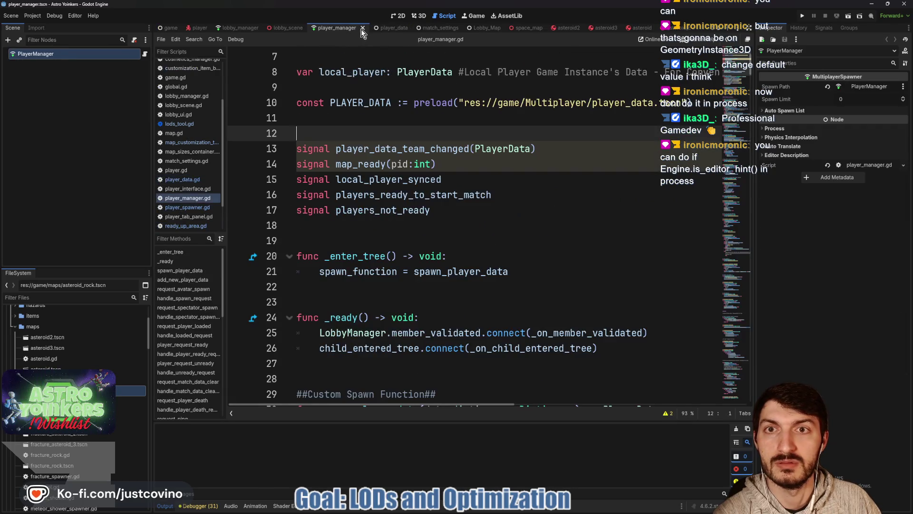
left_click(361, 28)
left_click(347, 29)
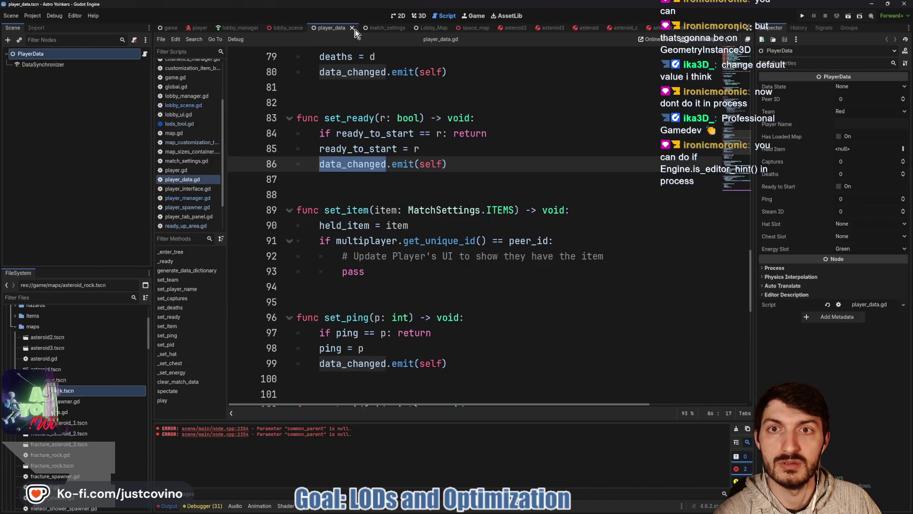
left_click(361, 27)
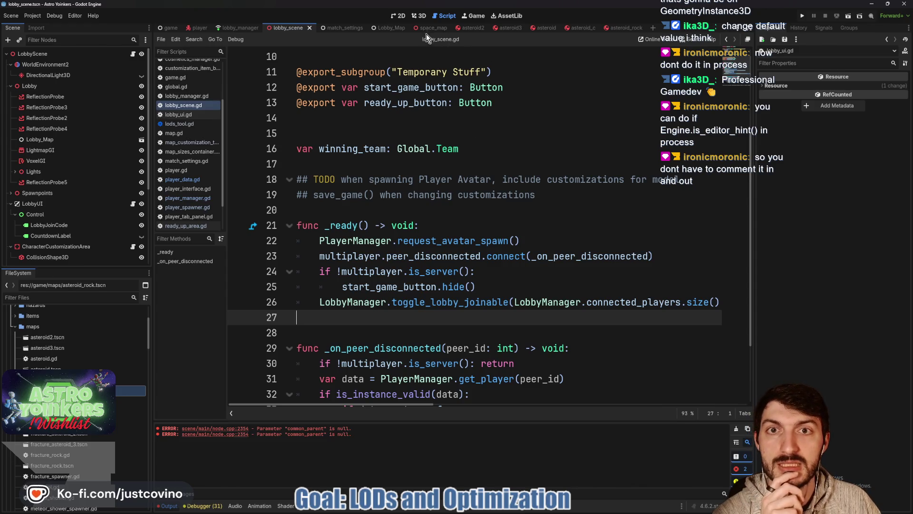
left_click(613, 27)
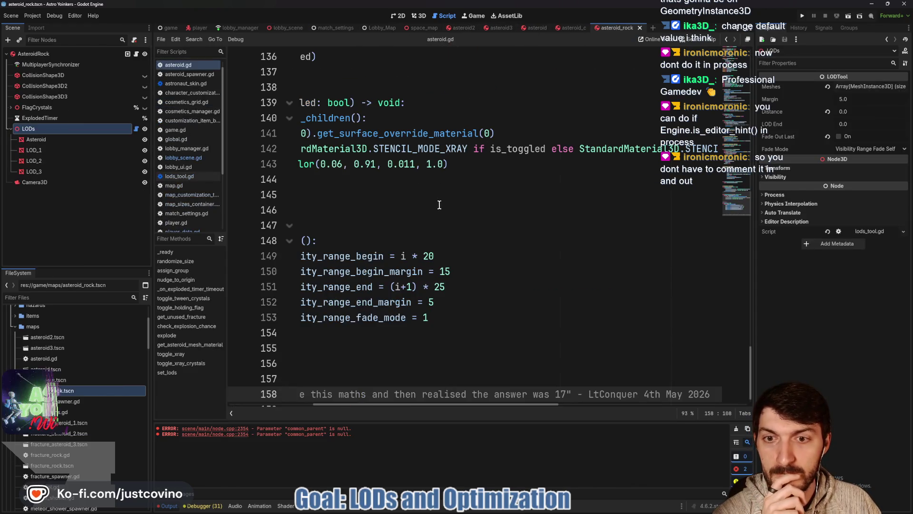
left_click(136, 130)
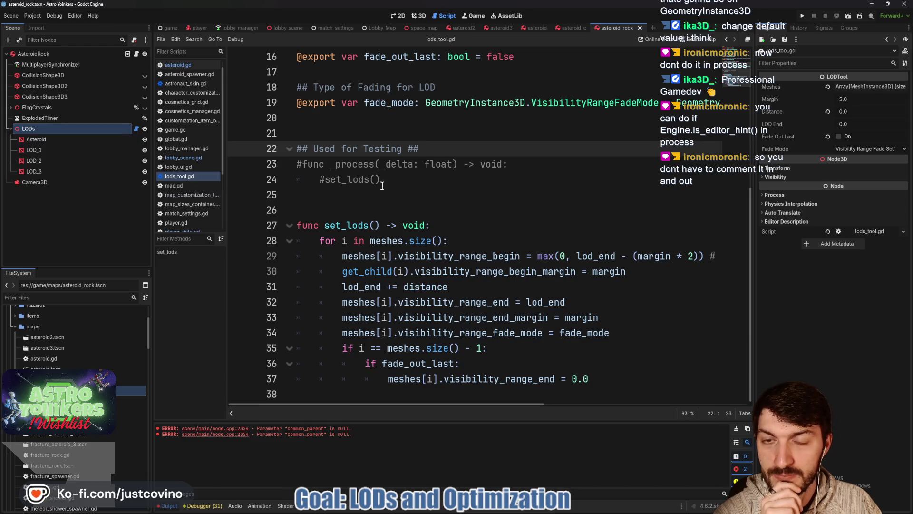
- Uncomment the _process function on lines 23–24
left_click(399, 182)
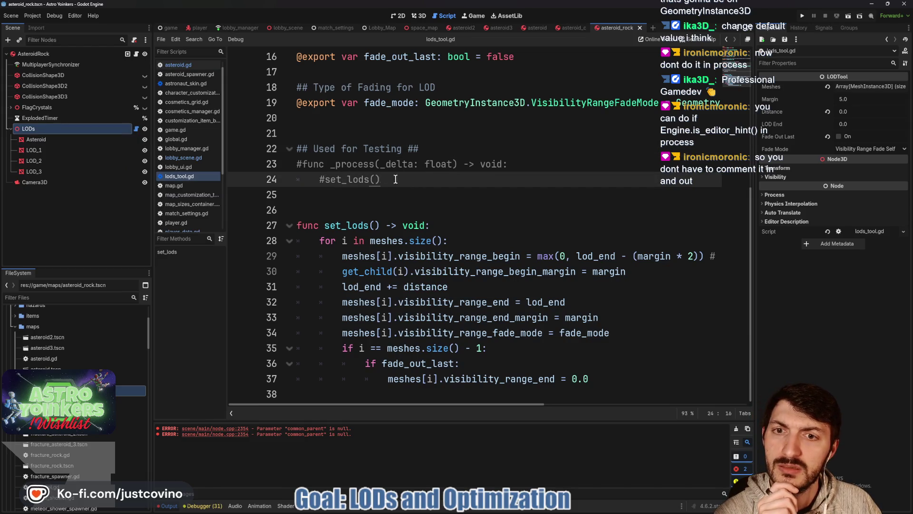
left_click(297, 164, "shift")
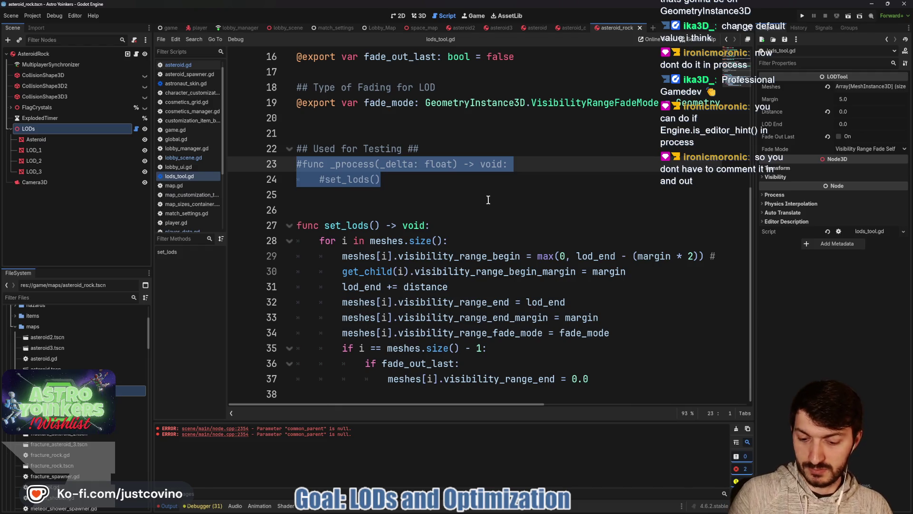
key("ctrl+k")
- Run set_lods() only under Engine.is_editor_hint(), save, and retitle the comment 'Used for Testing in Editor'
left_click(521, 163)
key("Return")
type("if")
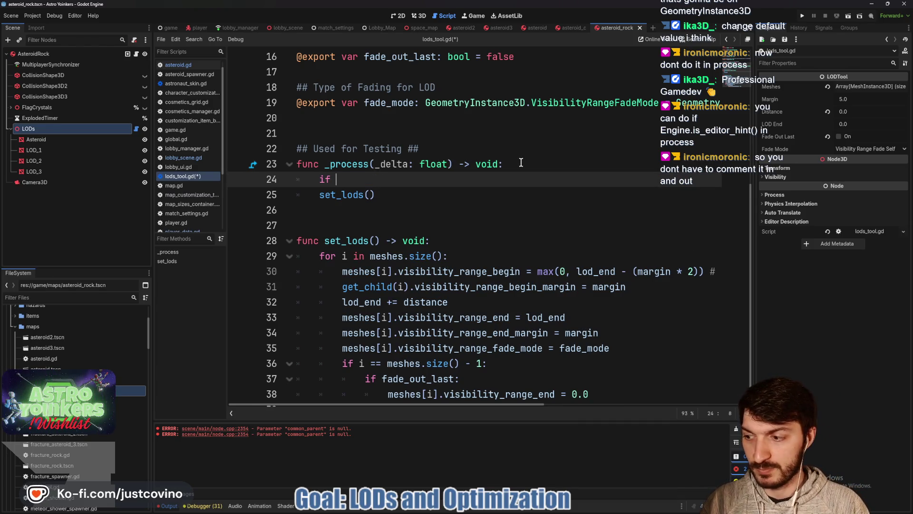
type("Engine.is_editor_hint():")
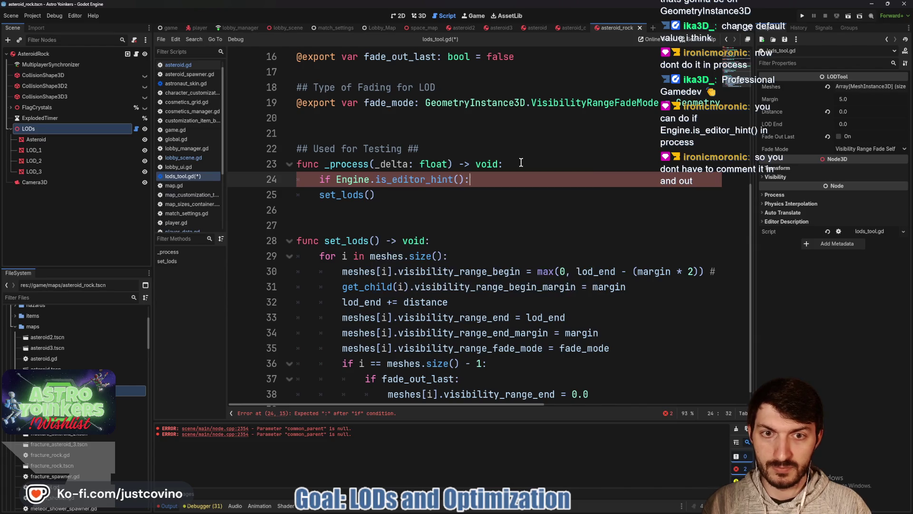
key("Down")
key("Home")
key("Tab")
key("End")
key("ctrl+s")
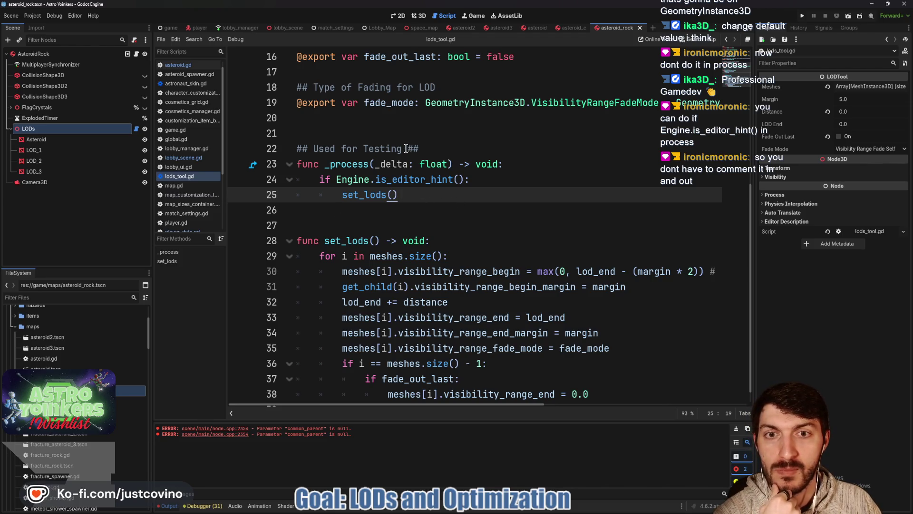
left_click(406, 149)
type("in Editor")
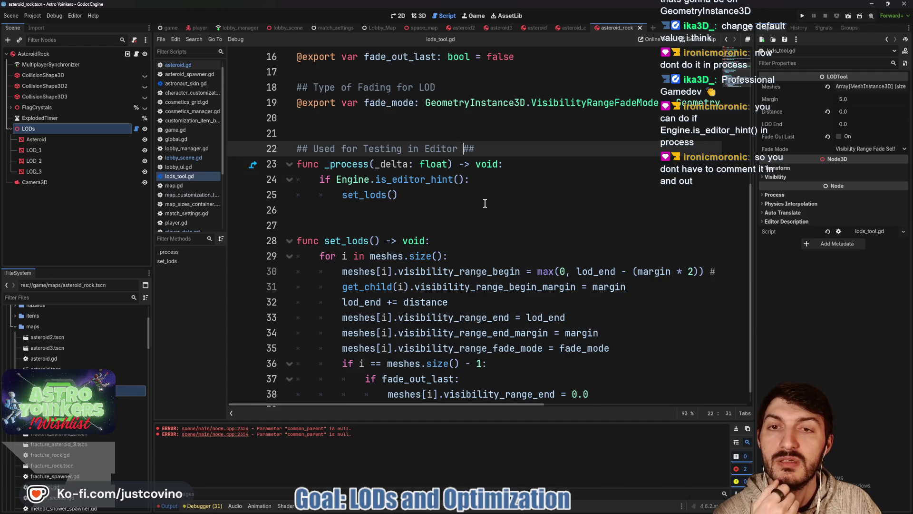
scroll(484, 203, "up", 5)
scroll(485, 203, "down", 5)
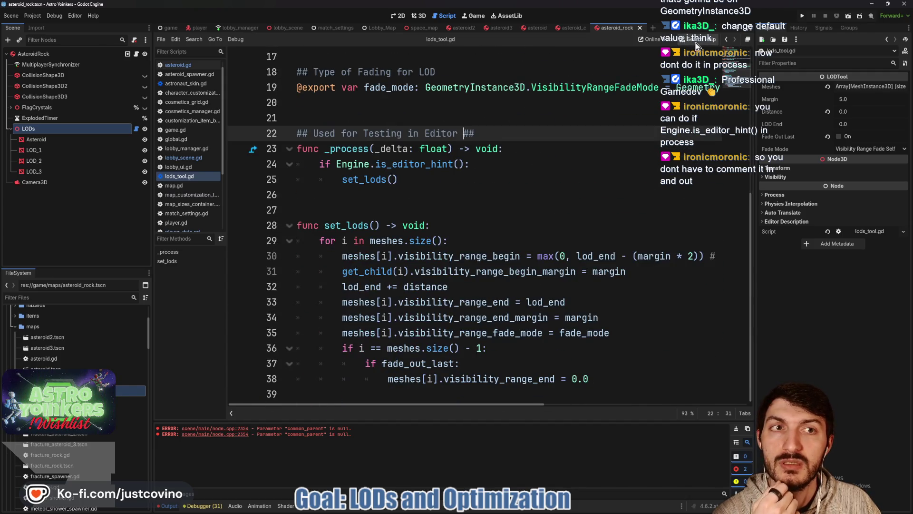
scroll(545, 198, "up", 5)
scroll(536, 195, "down", 5)
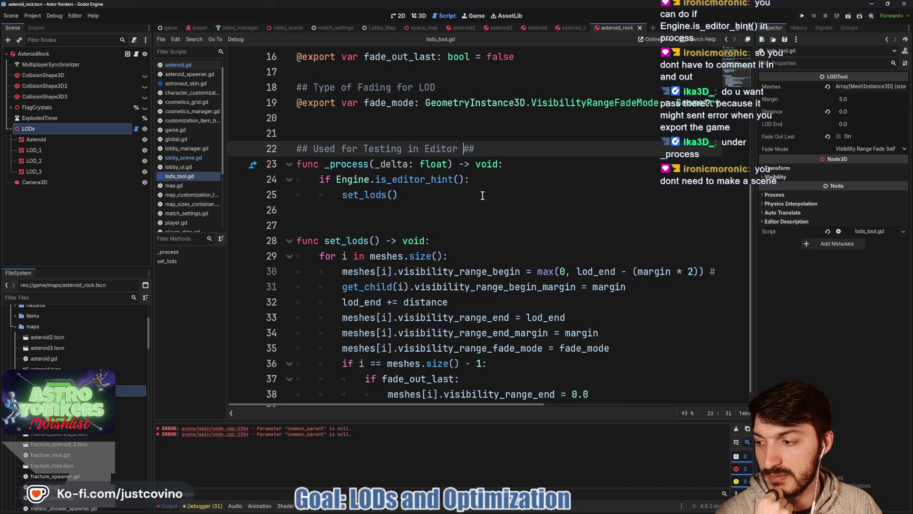
left_click(430, 196)
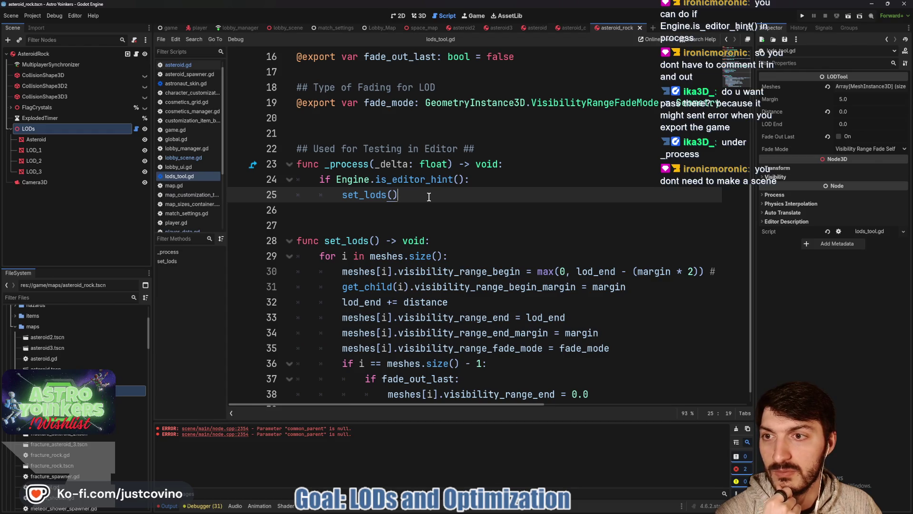
scroll(422, 195, "up", 5)
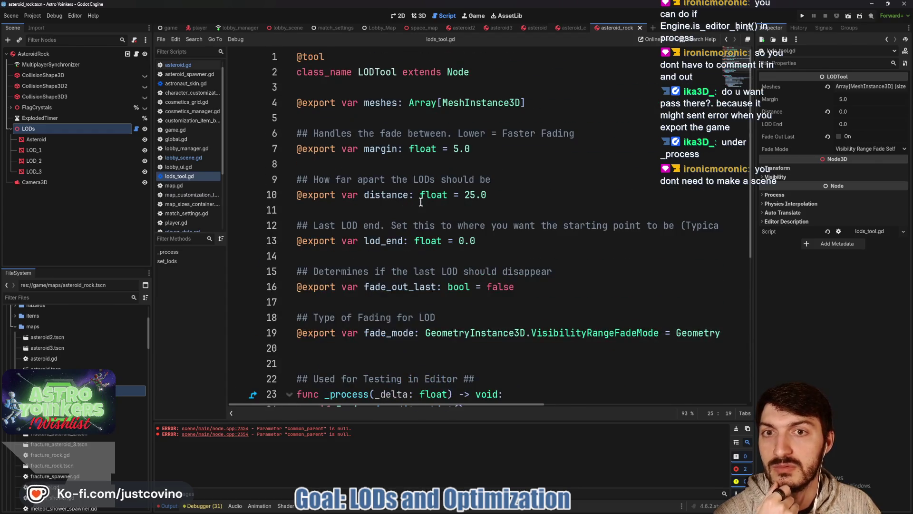
left_click(388, 83)
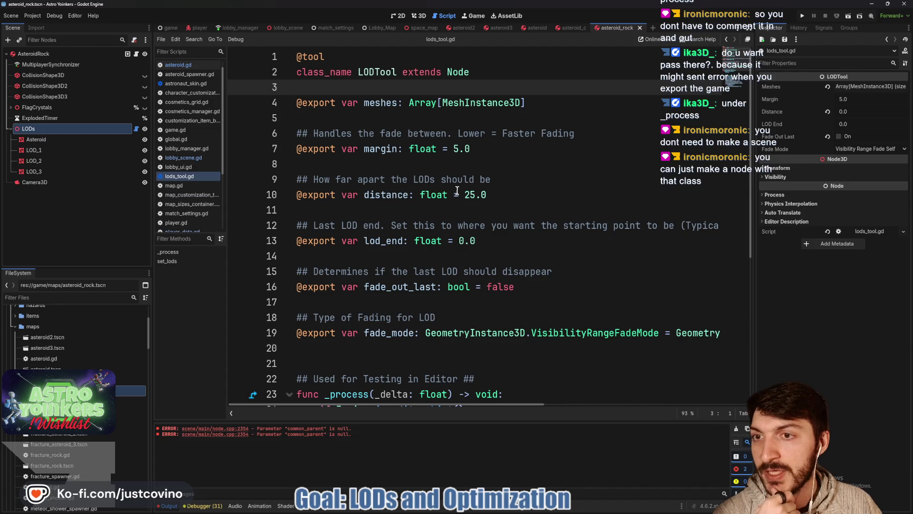
mouse_move(449, 189)
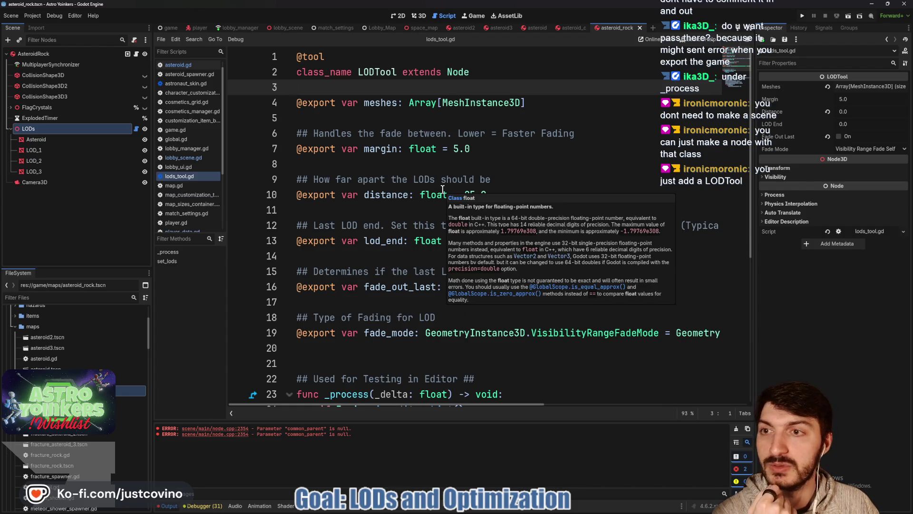
left_click(336, 121)
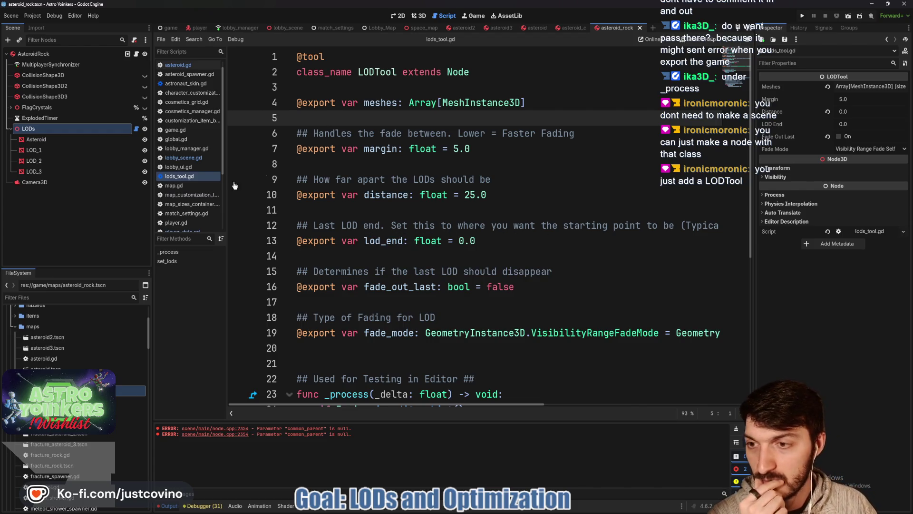
left_click(53, 298)
type("lod_")
key("BackSpace")
key("BackSpace")
key("BackSpace")
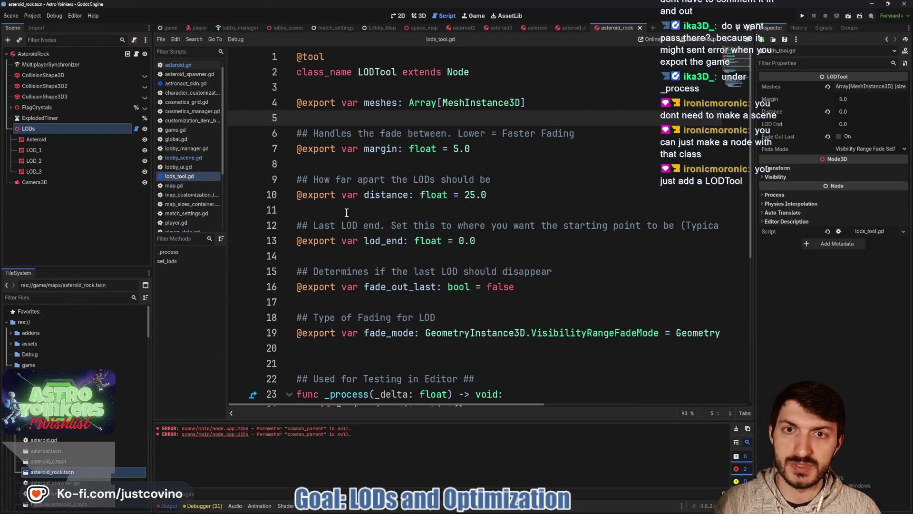
left_click(346, 211)
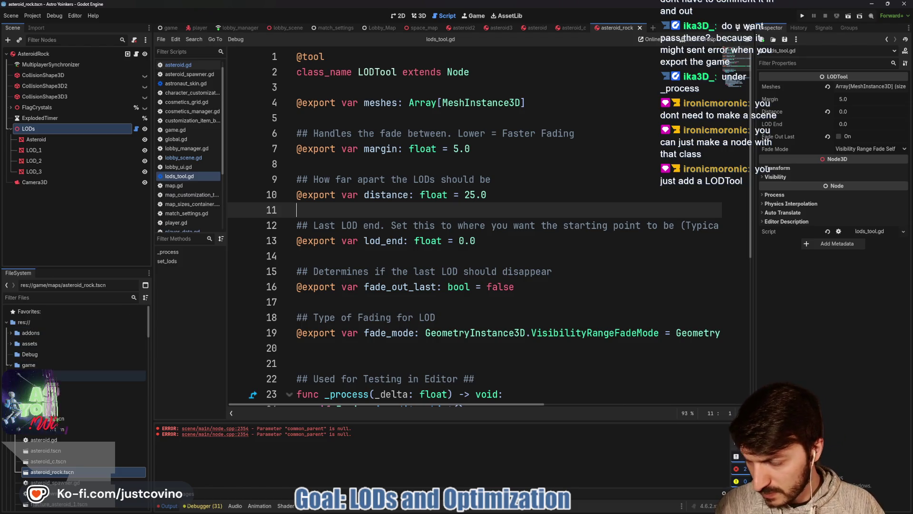
scroll(36, 379, "down", 5)
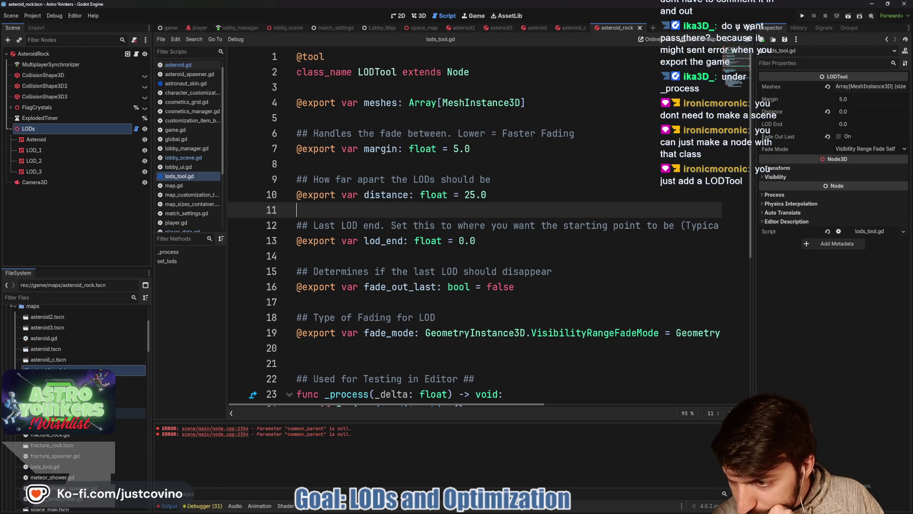
scroll(76, 380, "down", 3)
- Move lods_tool.gd into the tools folder and confirm the move
mouse_move(61, 417)
left_mouse_down()
mouse_move(76, 436)
mouse_move(35, 449)
left_mouse_up()
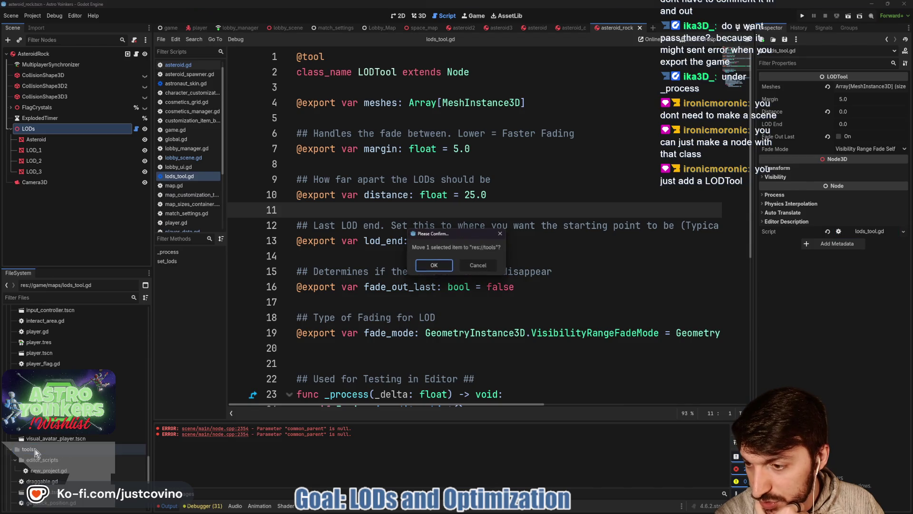
left_click(434, 266)
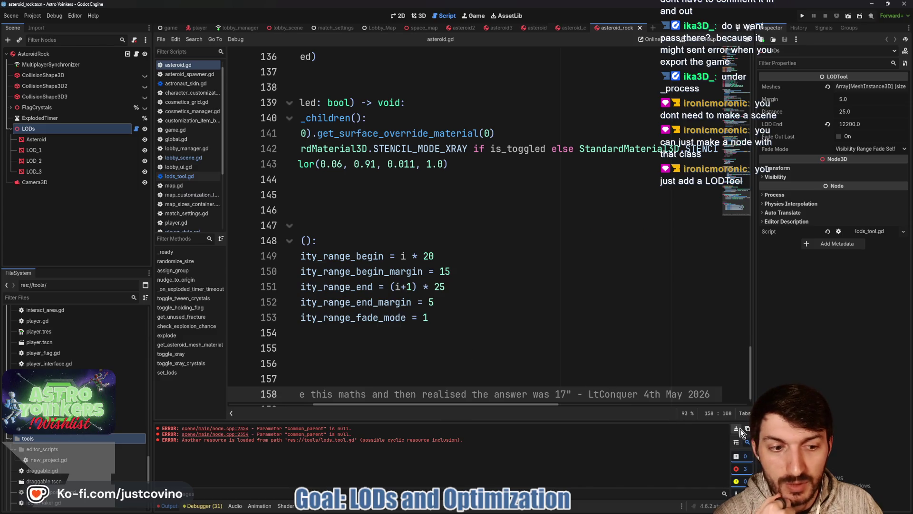
scroll(46, 451, "down", 3)
scroll(46, 451, "down", 2)
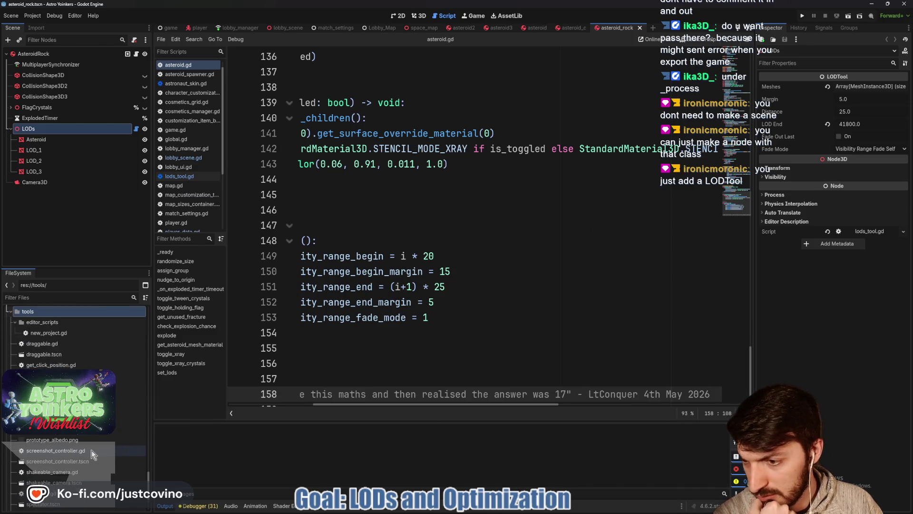
scroll(81, 430, "down", 2)
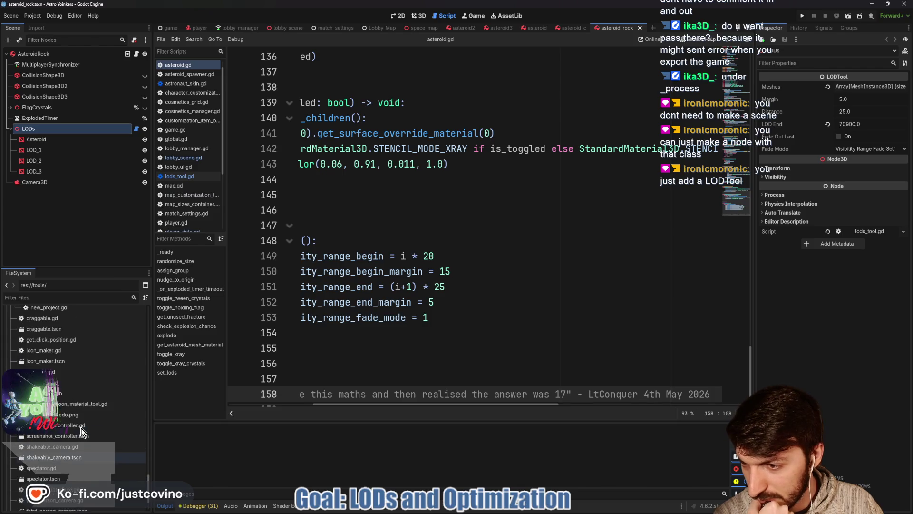
scroll(82, 431, "up", 2)
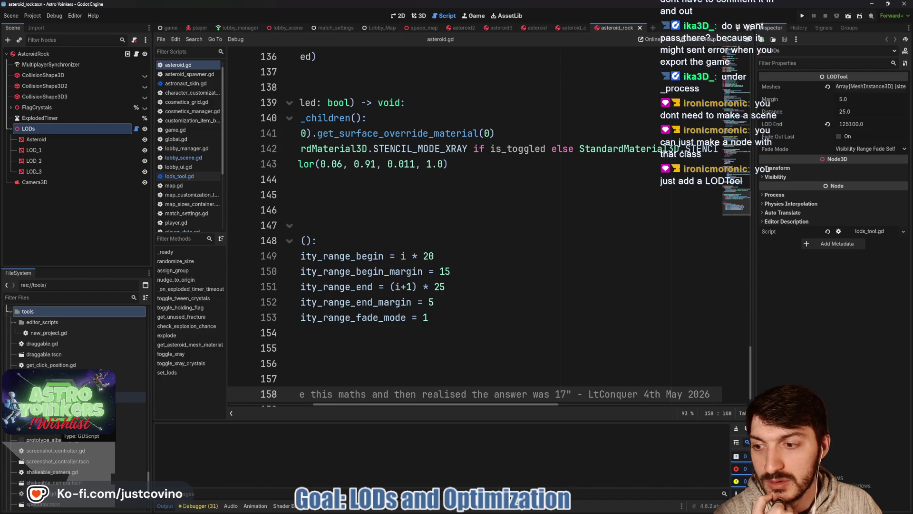
- Rename lods_tool.gd to lod_tool.gd through the FileSystem context menu
left_click(33, 397)
right_click(33, 397)
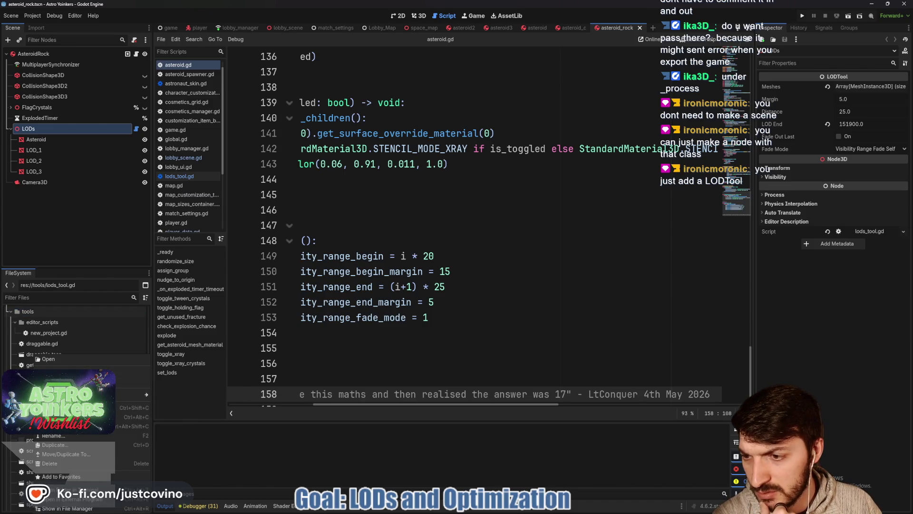
left_click(61, 436)
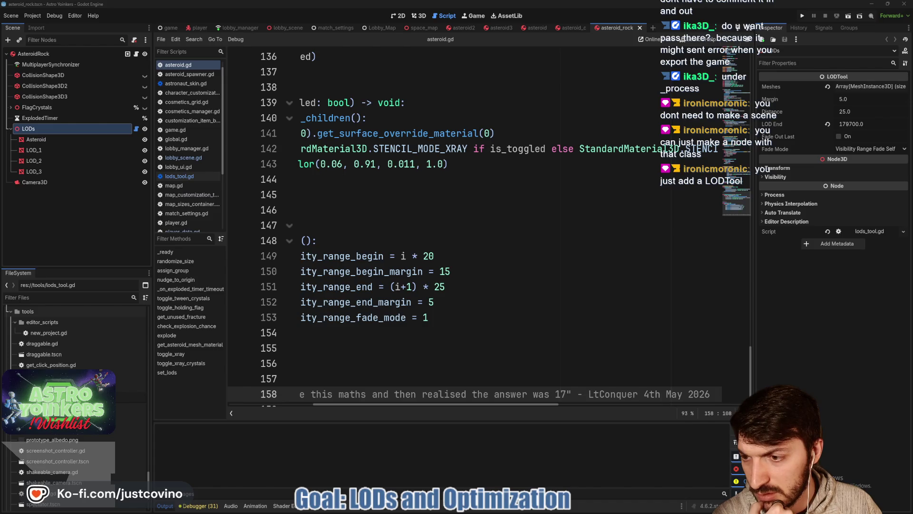
type("lod_tool.gd")
key("Return")
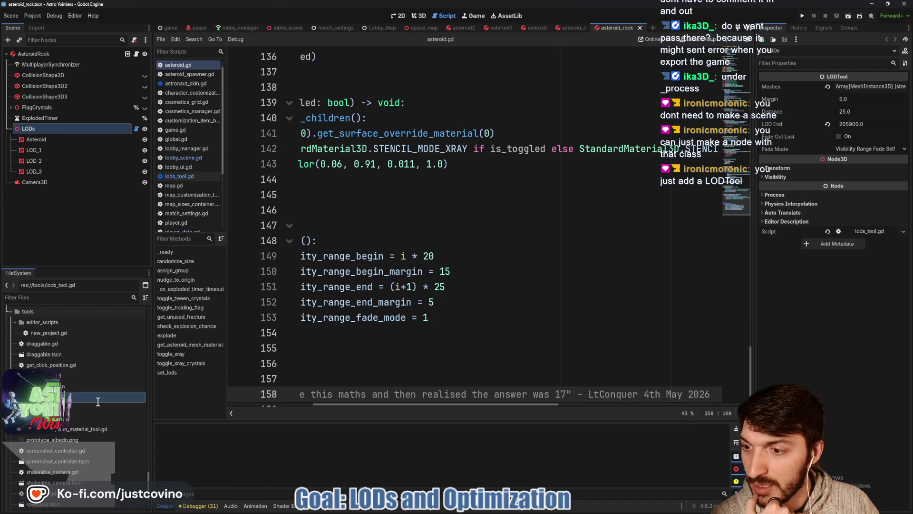
left_click(386, 229)
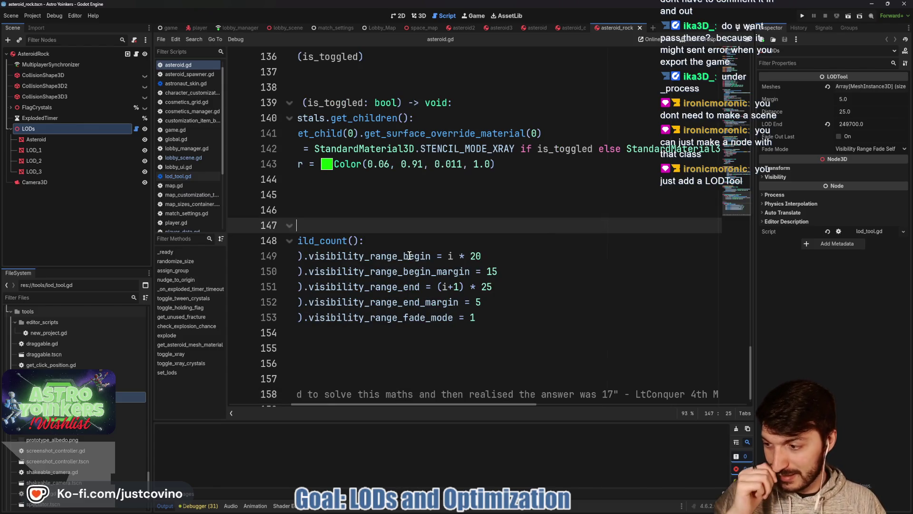
scroll(412, 254, "up", 6)
scroll(413, 254, "up", 11)
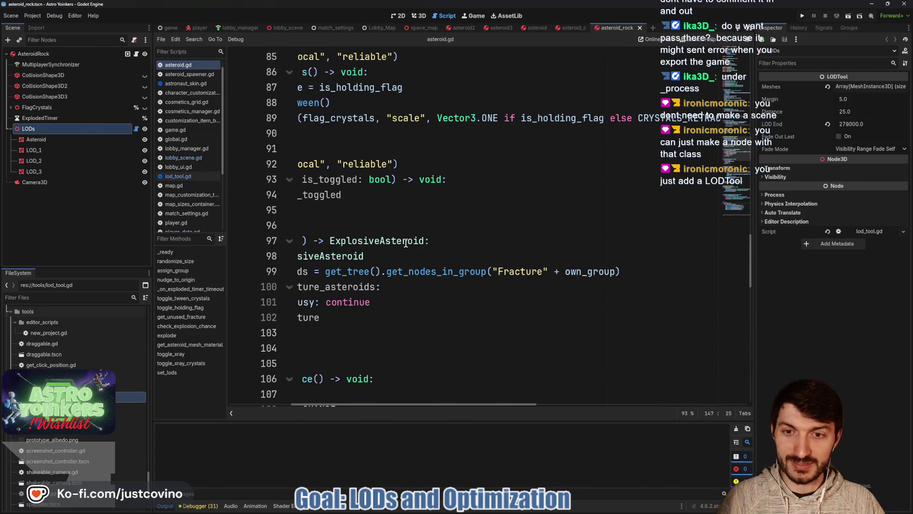
scroll(406, 243, "left", 5)
left_click(394, 210)
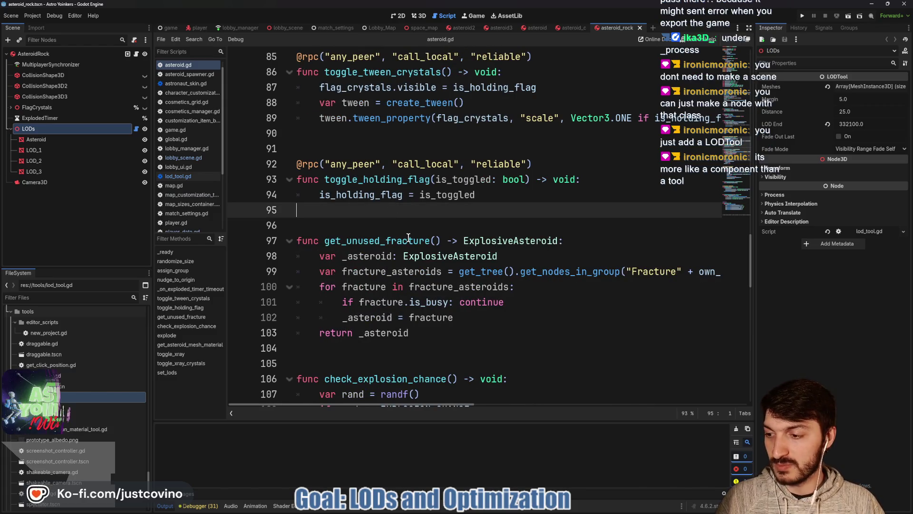
scroll(408, 238, "up", 14)
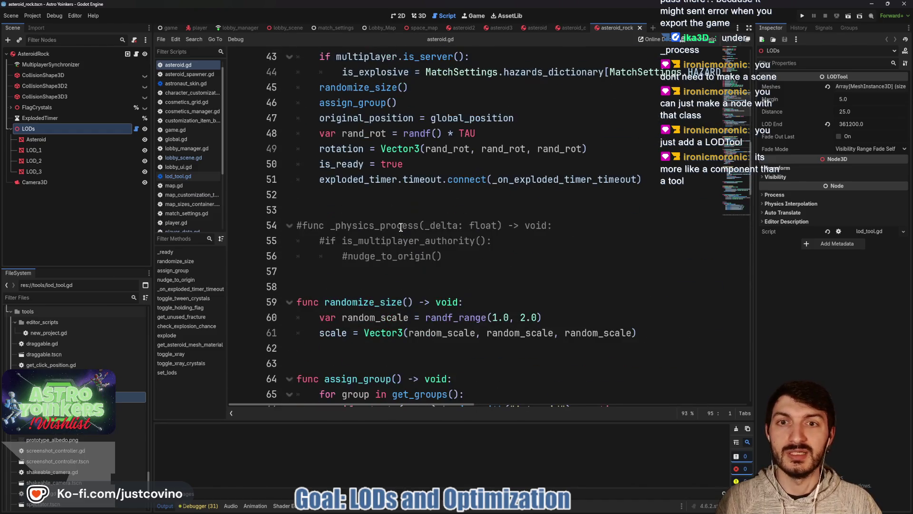
left_click(383, 204)
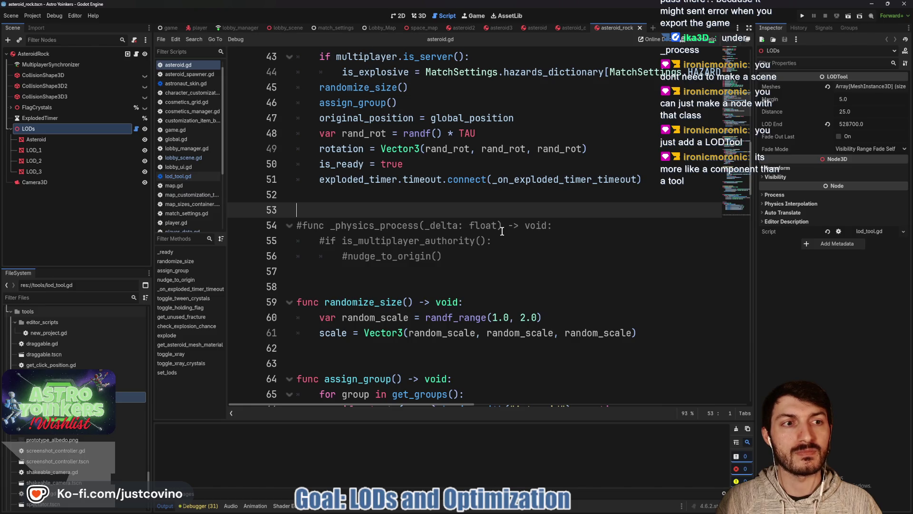
scroll(502, 231, "down", 17)
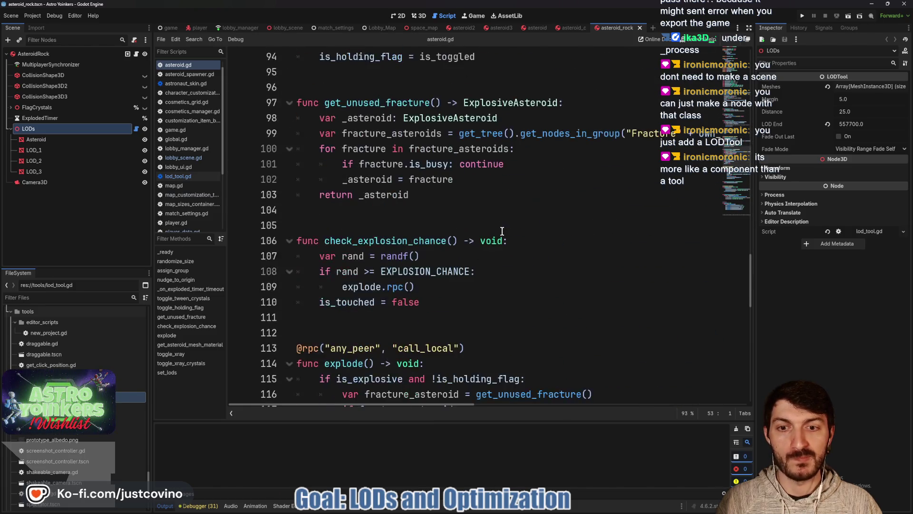
scroll(502, 231, "down", 14)
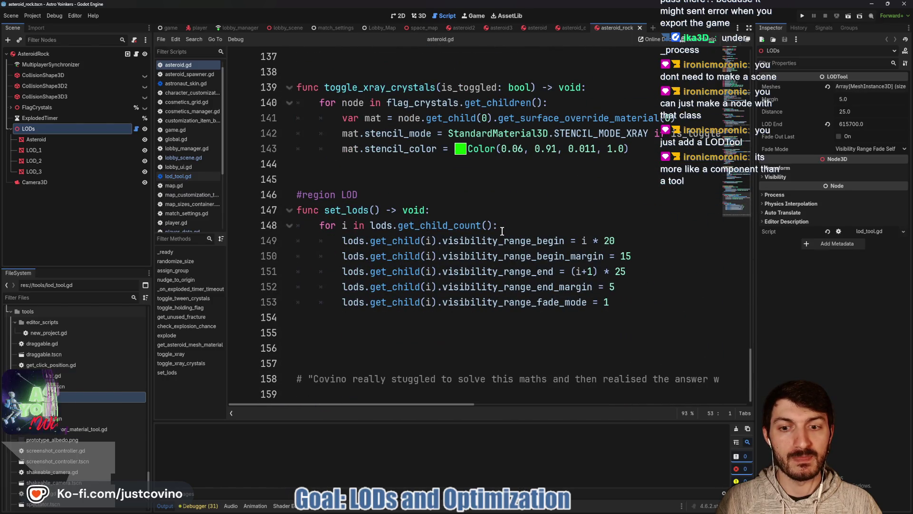
scroll(502, 231, "up", 5)
left_click(135, 129)
scroll(522, 251, "down", 5)
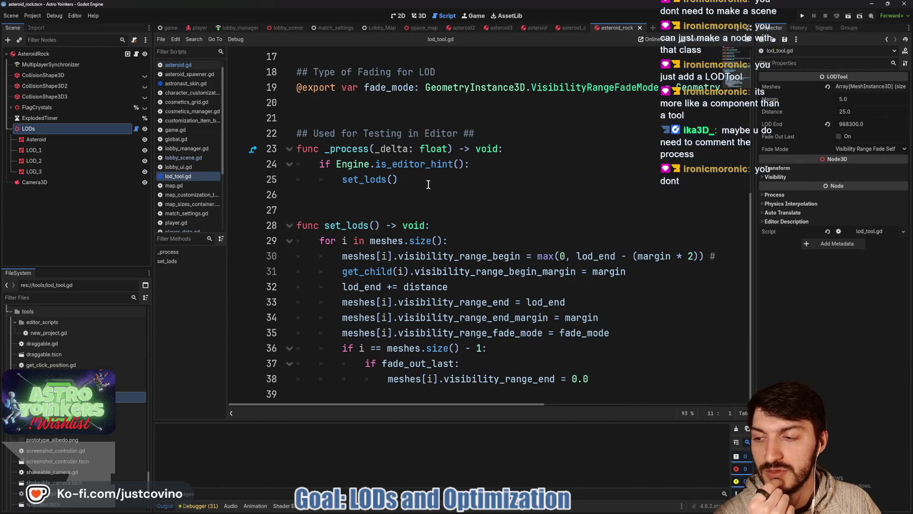
scroll(434, 185, "up", 5)
mouse_move(308, 58)
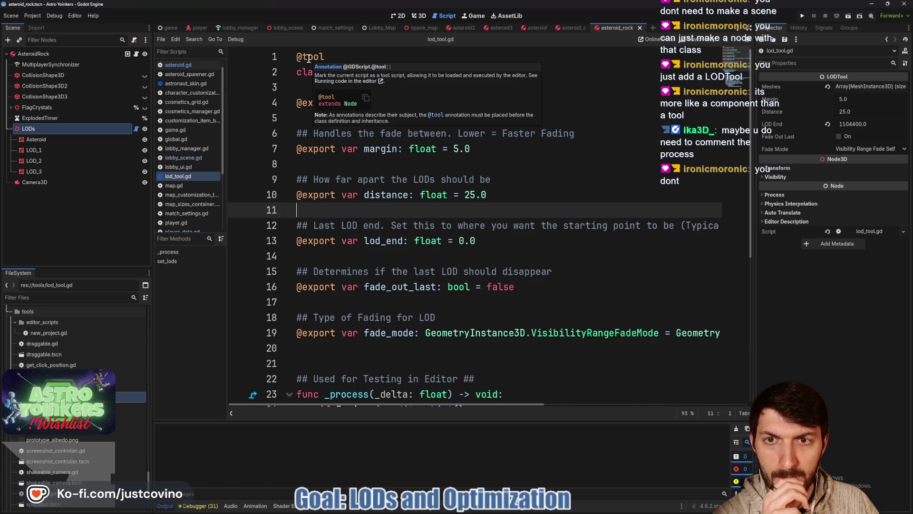
left_click(310, 58, "ctrl")
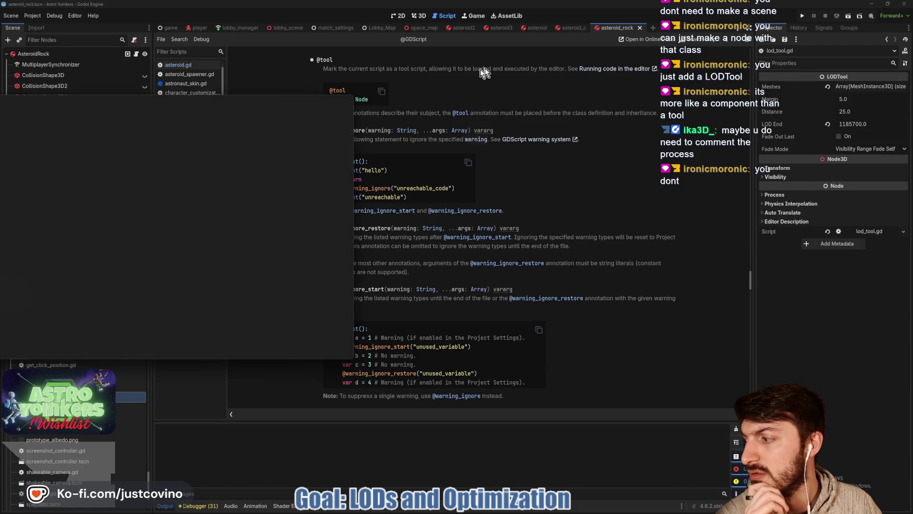
left_click_drag(444, 44, 265, 70)
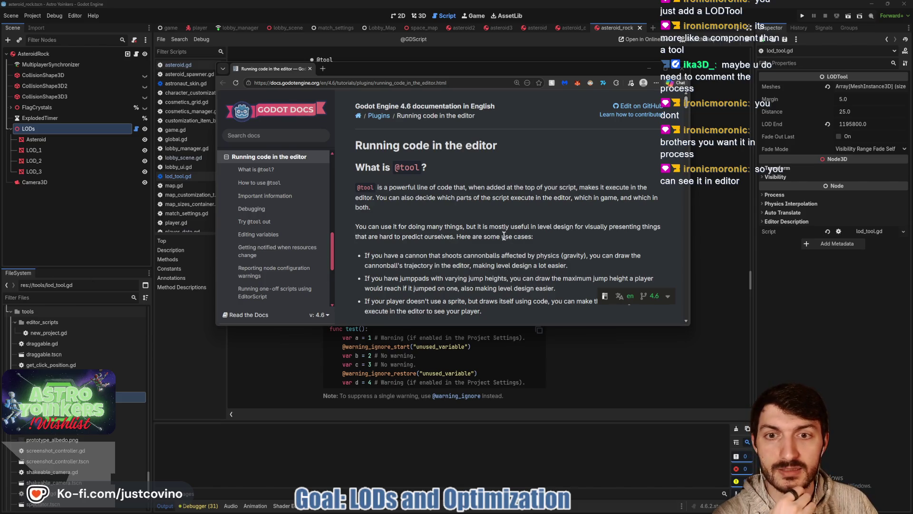
- Read down through the 'Running code in the editor' docs page
scroll(504, 240, "down", 5)
scroll(501, 235, "down", 2)
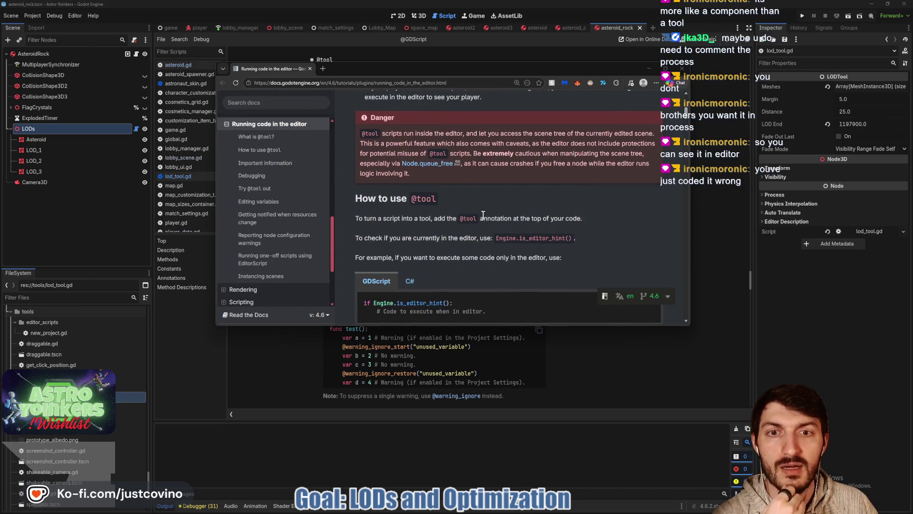
scroll(483, 216, "down", 4)
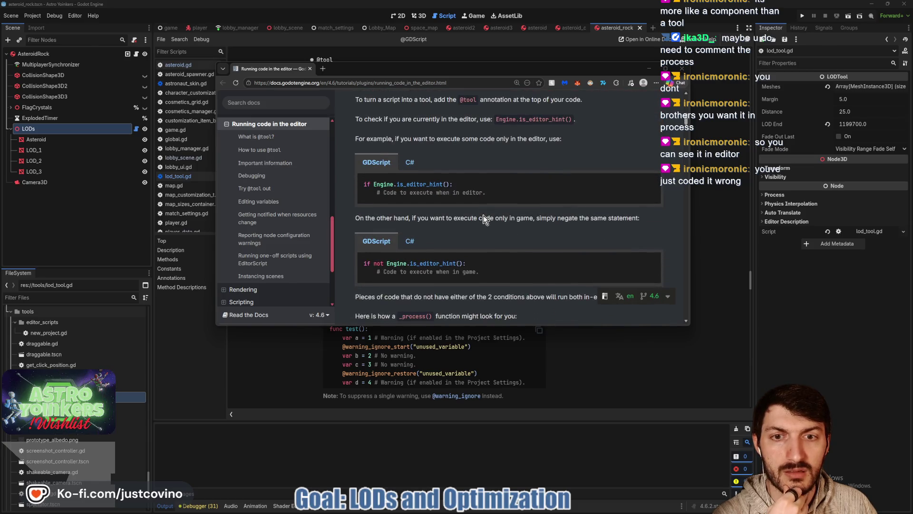
scroll(482, 215, "down", 6)
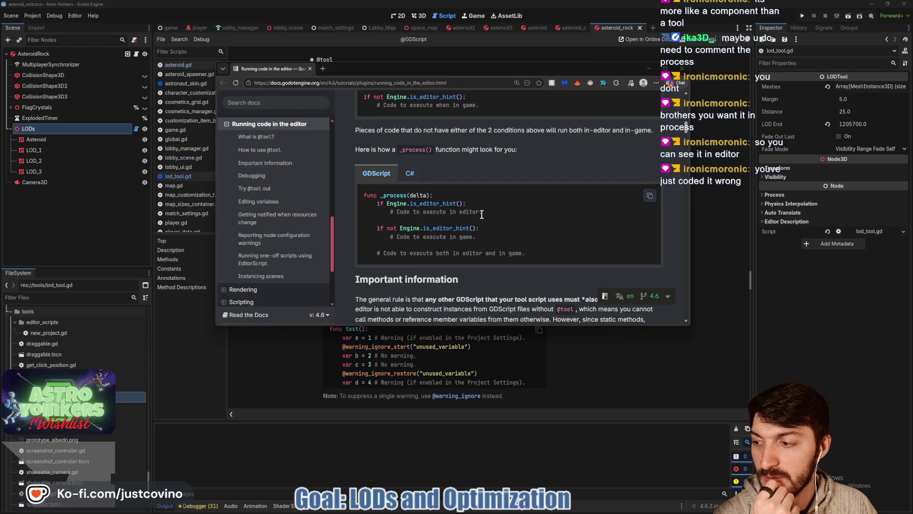
scroll(482, 215, "down", 10)
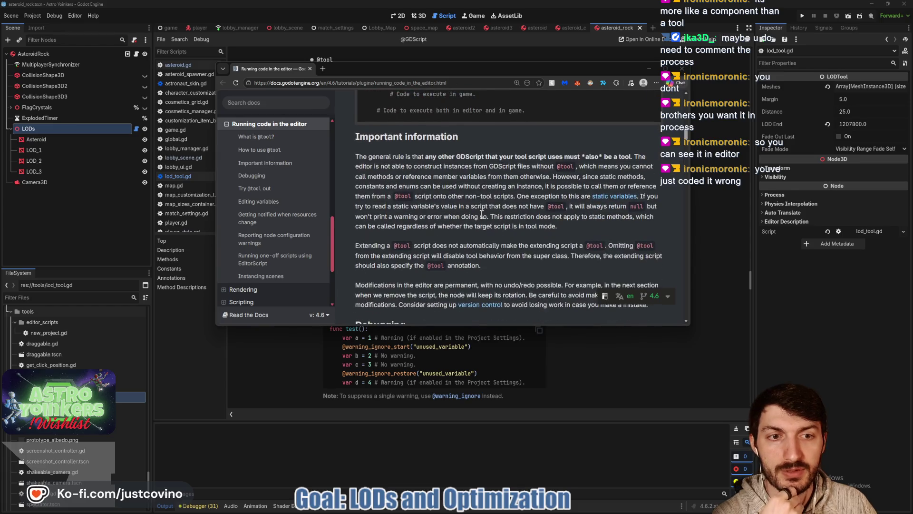
scroll(481, 214, "down", 9)
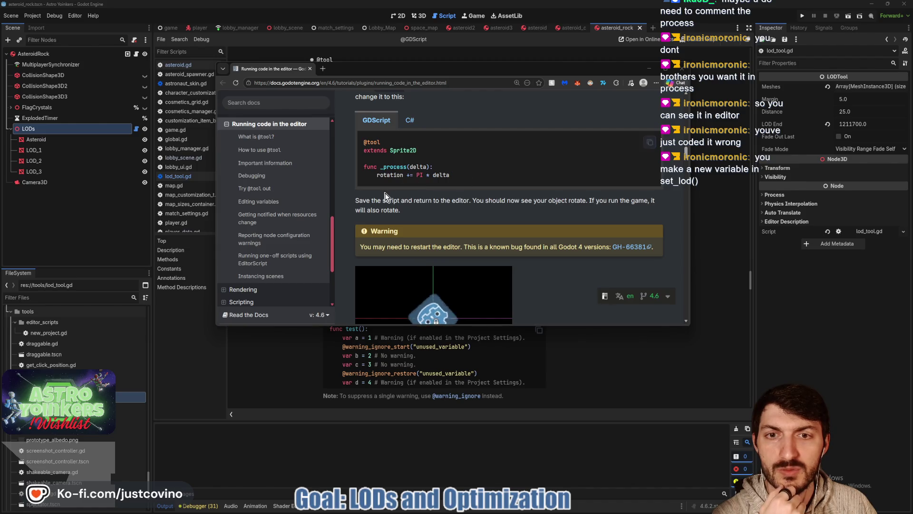
scroll(457, 199, "down", 2)
scroll(495, 200, "down", 8)
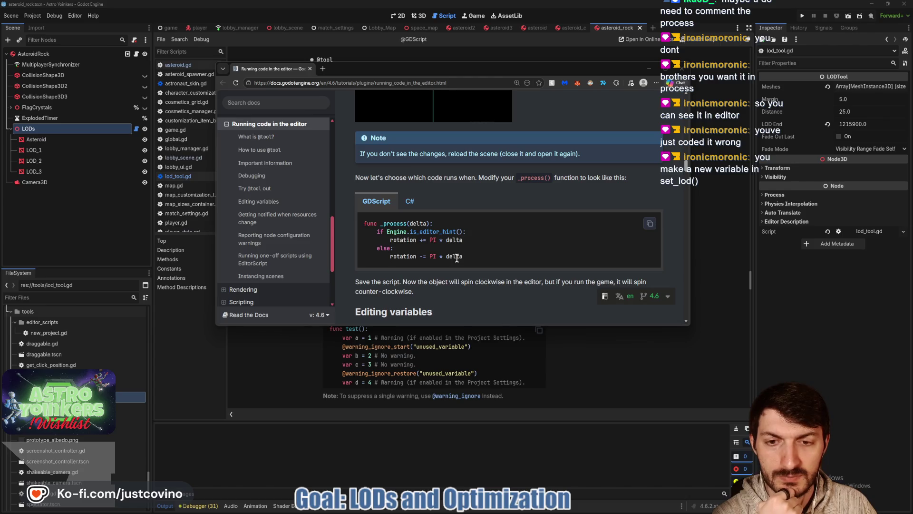
scroll(454, 266, "down", 5)
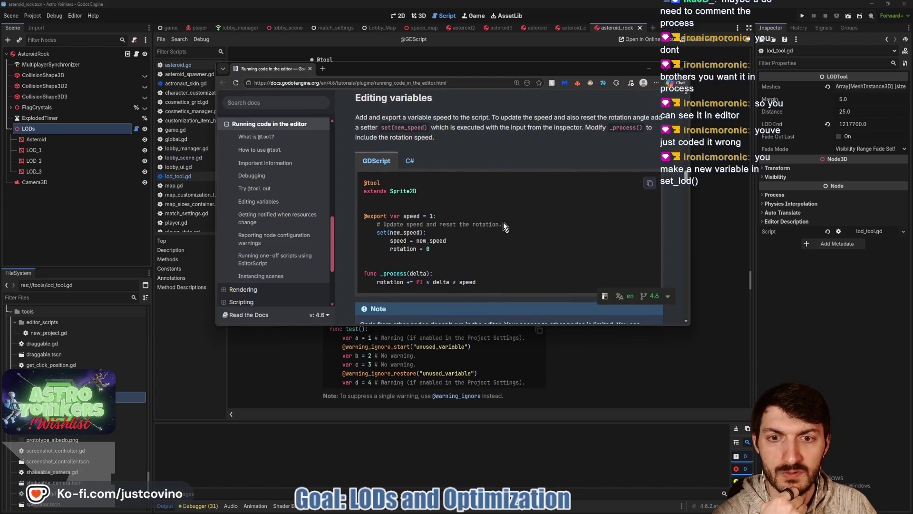
scroll(499, 219, "down", 3)
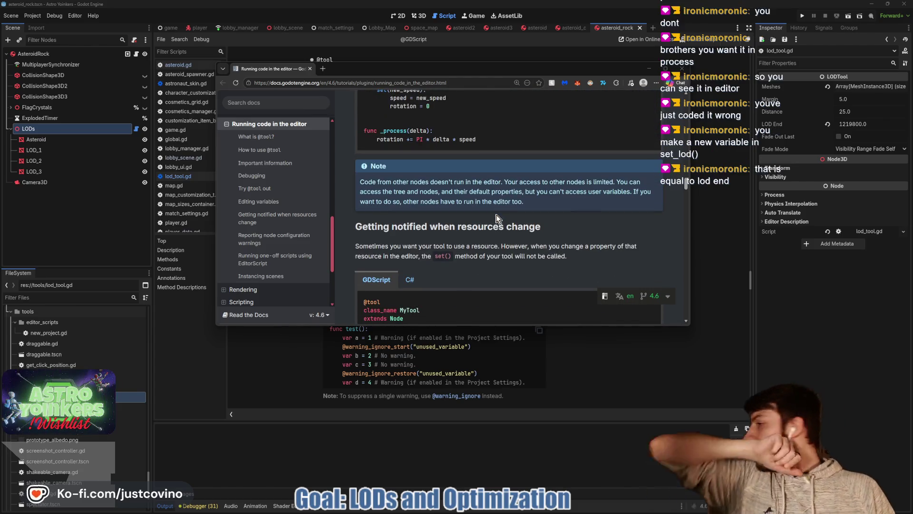
scroll(495, 215, "down", 2)
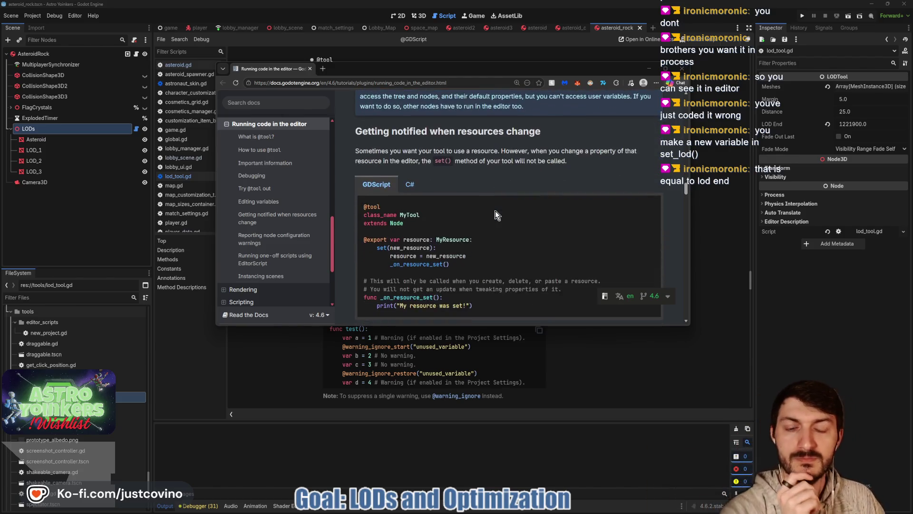
scroll(495, 215, "down", 3)
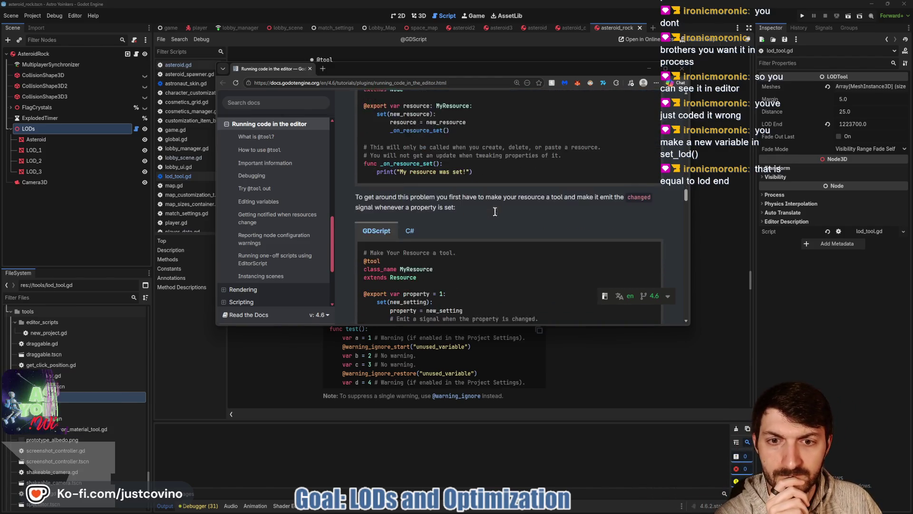
scroll(494, 211, "down", 2)
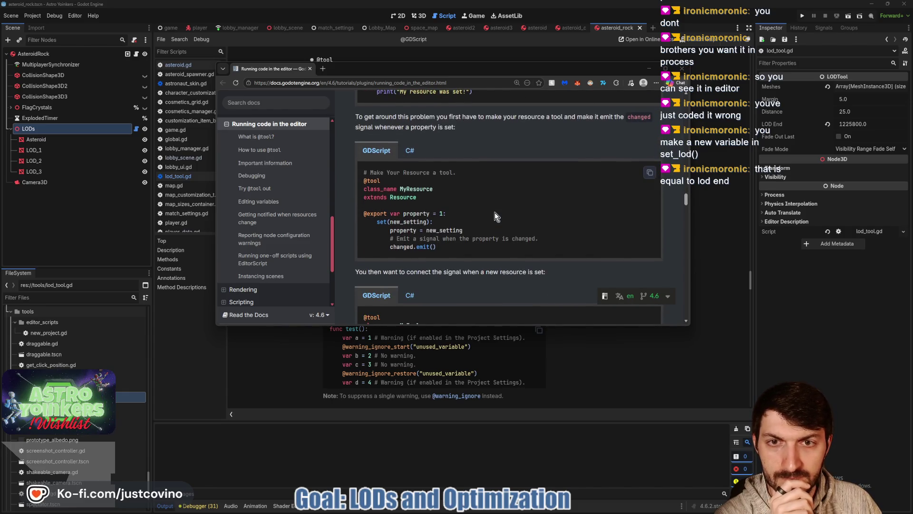
scroll(495, 212, "down", 3)
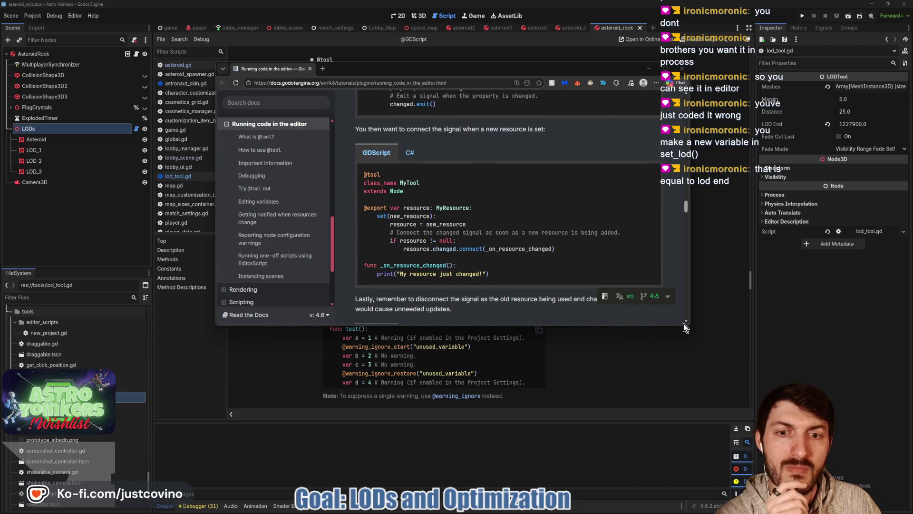
- Enlarge and reposition the docs window, then minimize the browser
left_click_drag(689, 320, 805, 422)
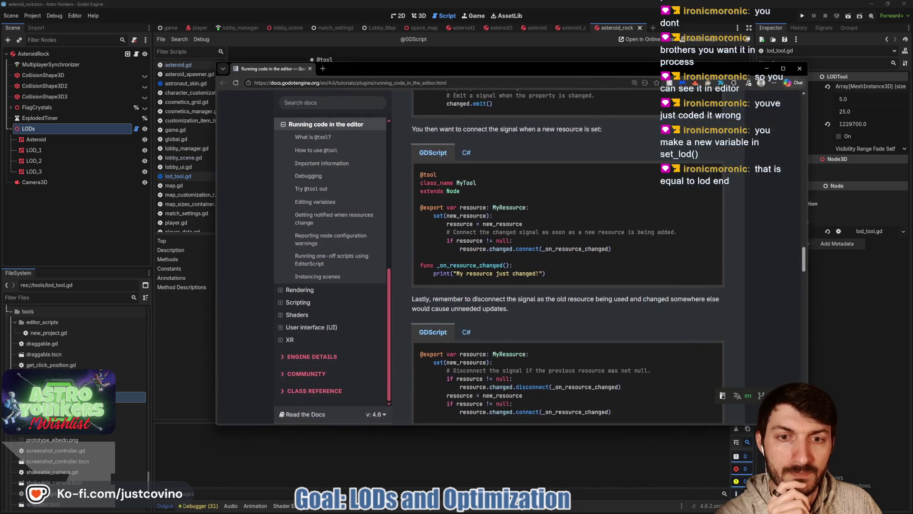
mouse_move(529, 68)
left_mouse_down()
mouse_move(495, 55)
mouse_move(444, 61)
left_mouse_up()
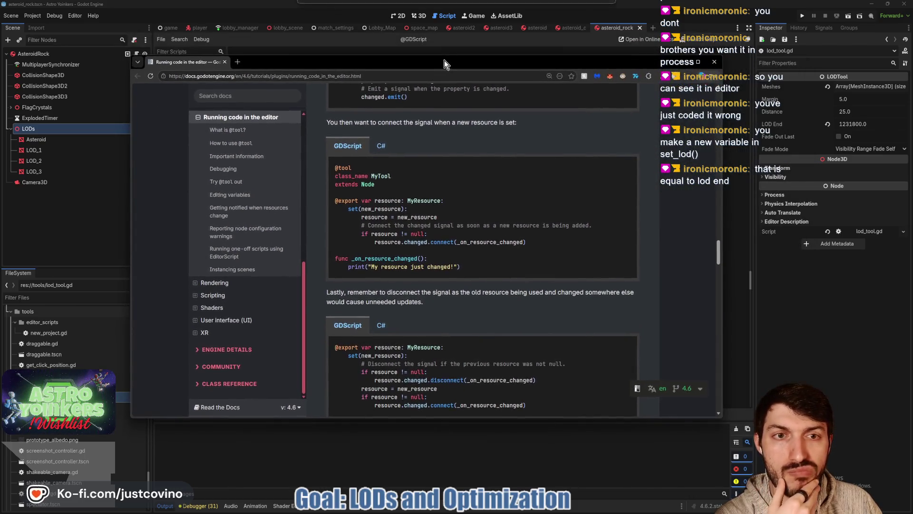
left_click(681, 66)
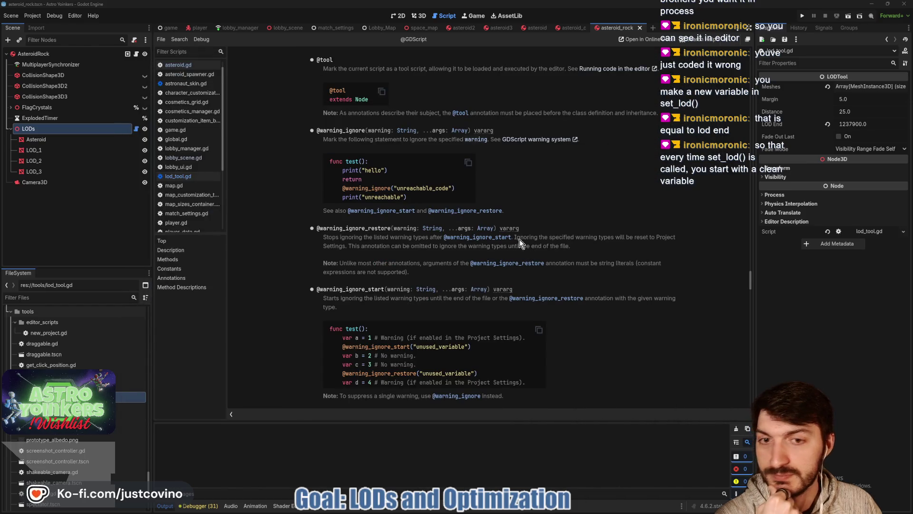
- Add 'var last_lod_end = lod_end' at the top of set_lods in lod_tool.gd
left_click(137, 129)
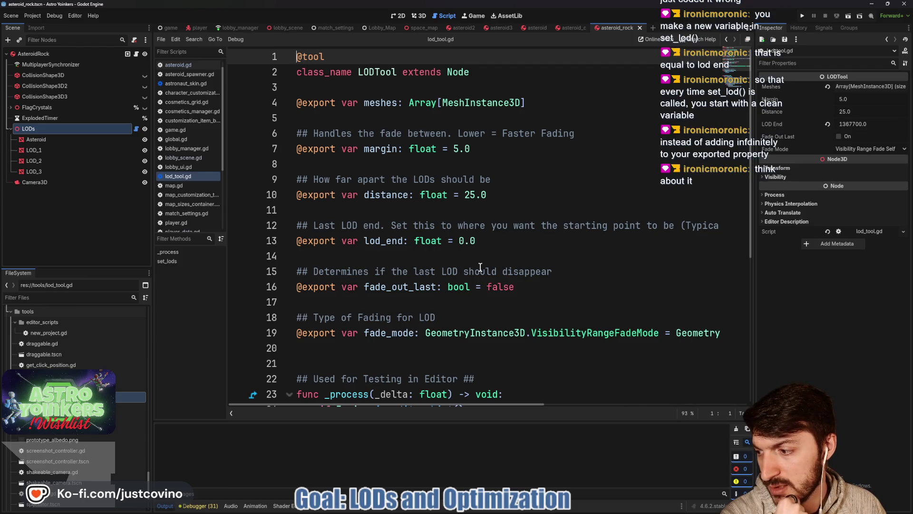
scroll(480, 268, "down", 5)
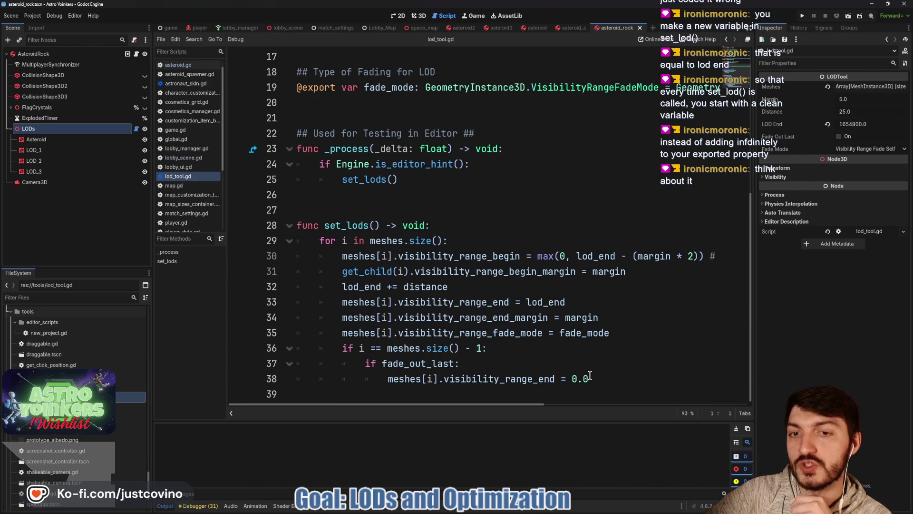
left_click(458, 222)
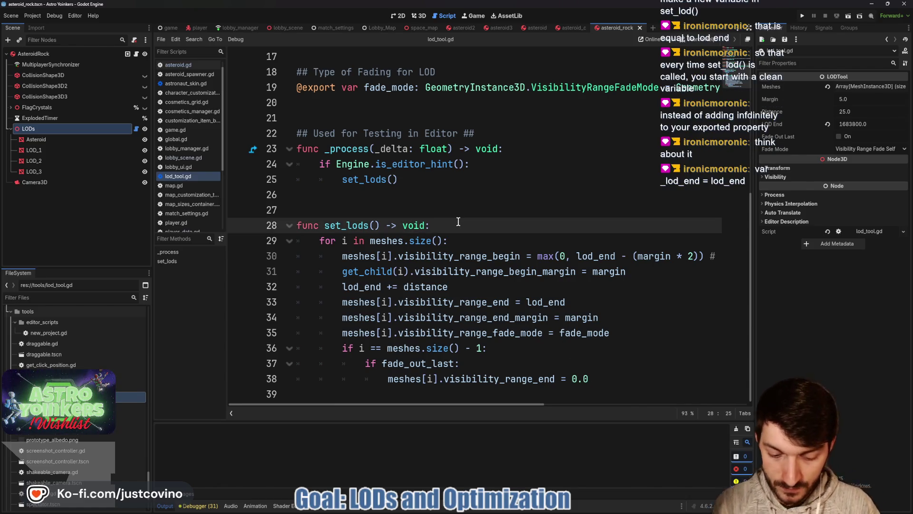
key("Return")
type("var")
type(" als")
key("BackSpace")
key("BackSpace")
key("BackSpace")
type("last_lod_end = ")
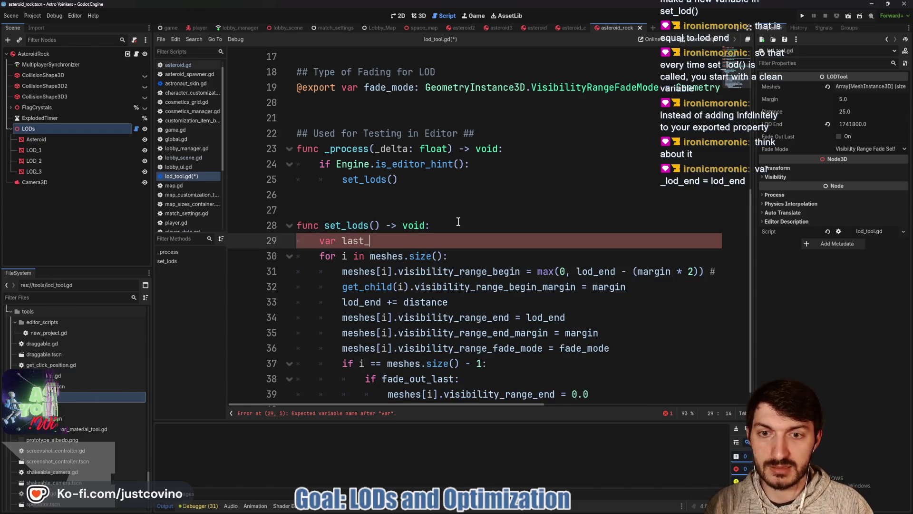
type("lod_end")
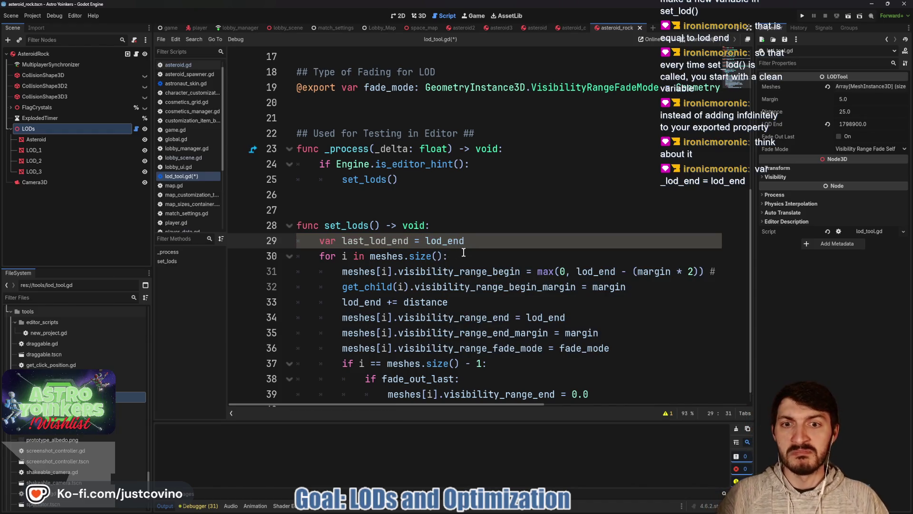
- Change the lod_end uses on lines 31 and 33 to last_lod_end, save, and reset LOD End to 0.0
left_click(342, 302)
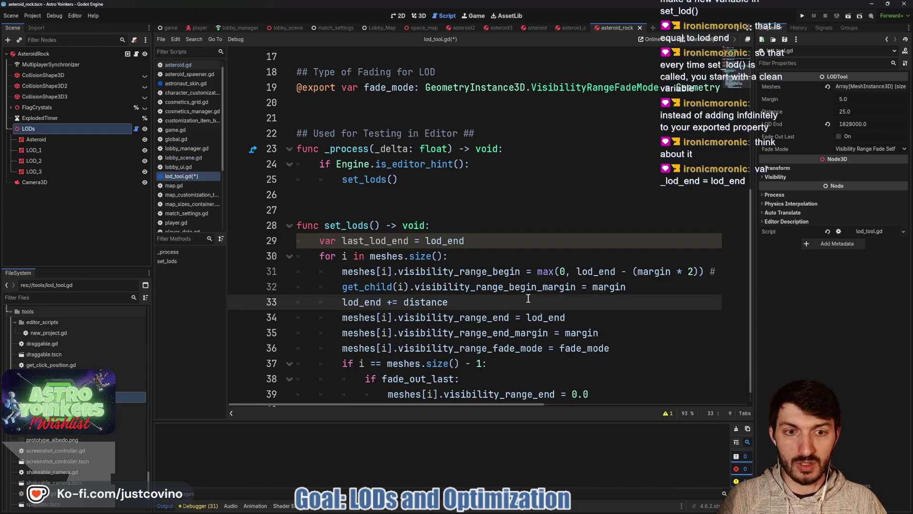
left_click(577, 271, "alt")
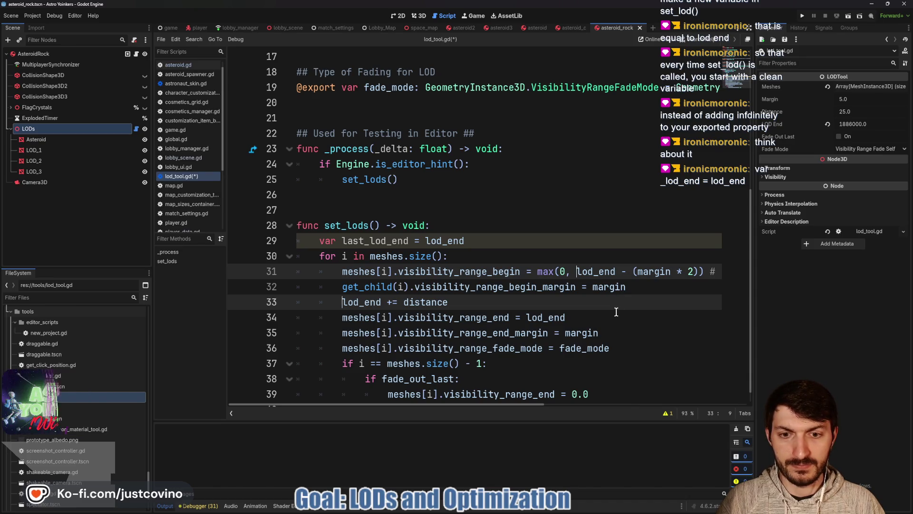
scroll(613, 314, "down", 1)
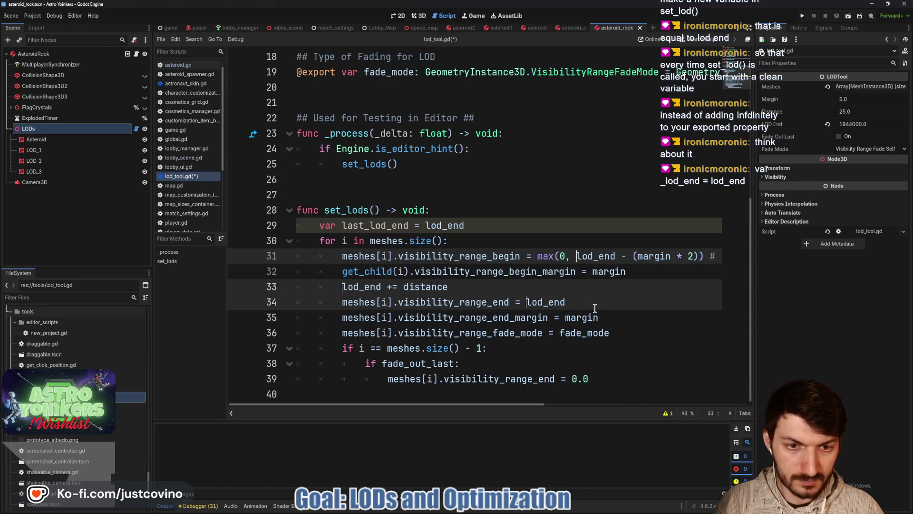
type("last_")
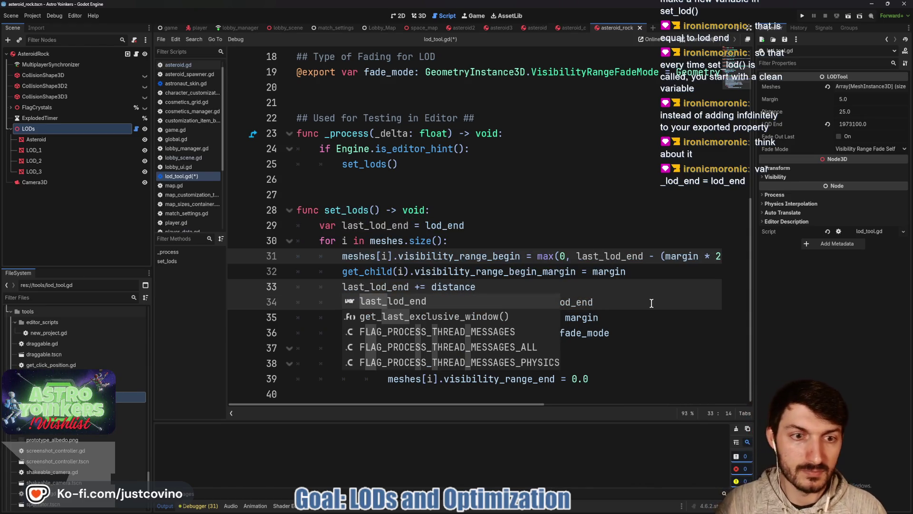
left_click(653, 303)
key("ctrl+s")
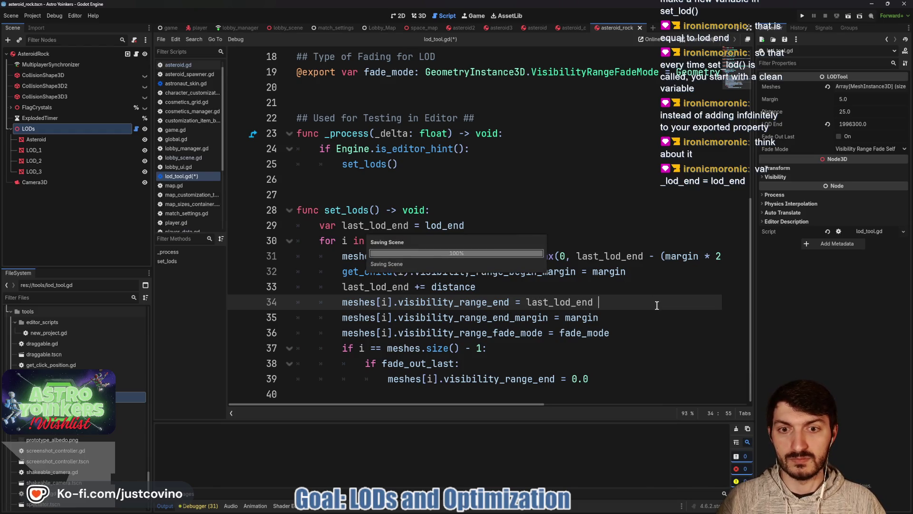
left_click(828, 125)
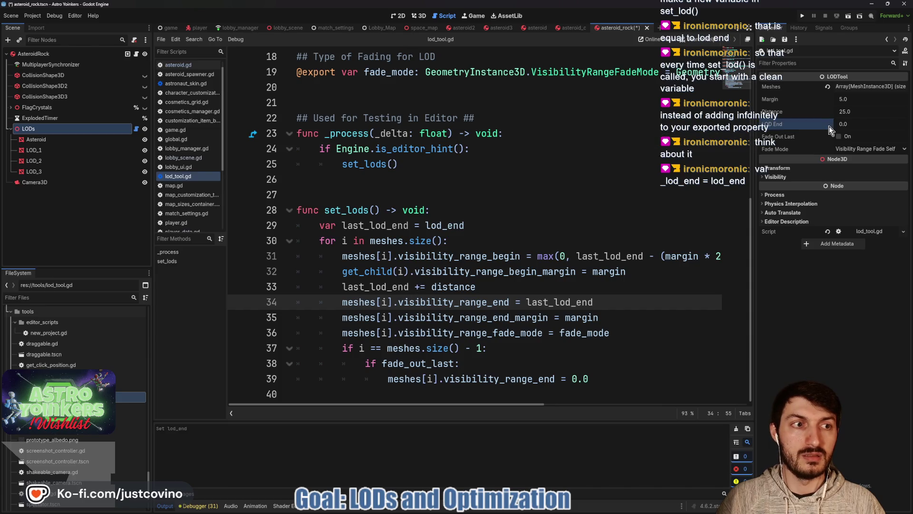
- Save the asteroid_rock scene
left_click(499, 238)
key("ctrl+s")
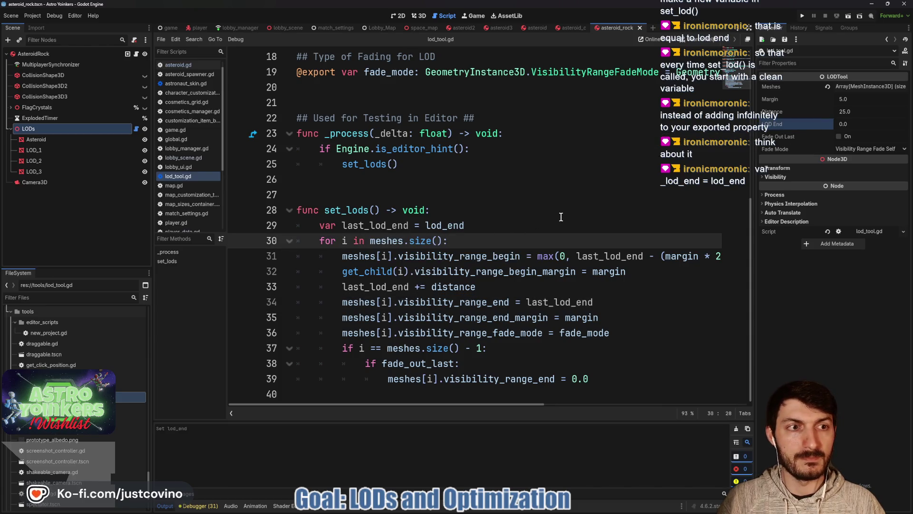
scroll(561, 217, "up", 4)
scroll(407, 212, "up", 2)
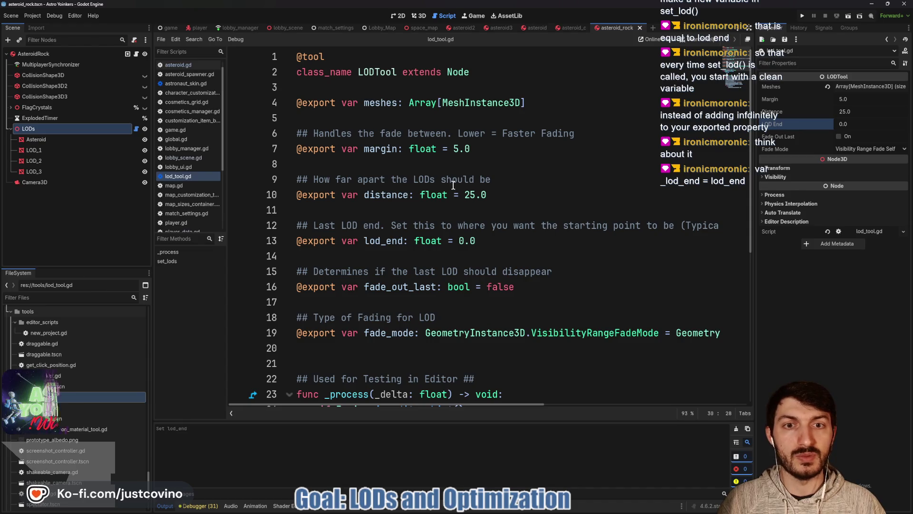
- Expand and collapse the Meshes array to check its entries, then go to the 3D view
left_click(886, 89)
left_click(879, 87)
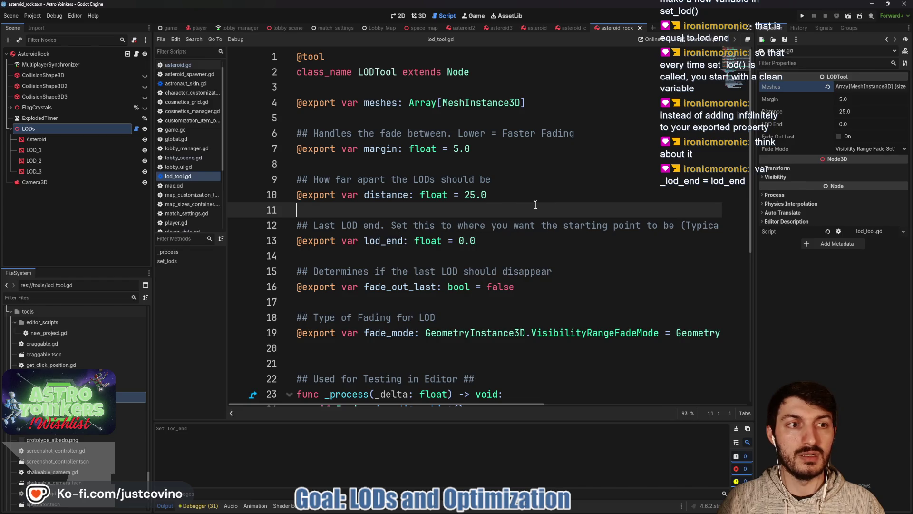
scroll(533, 201, "down", 5)
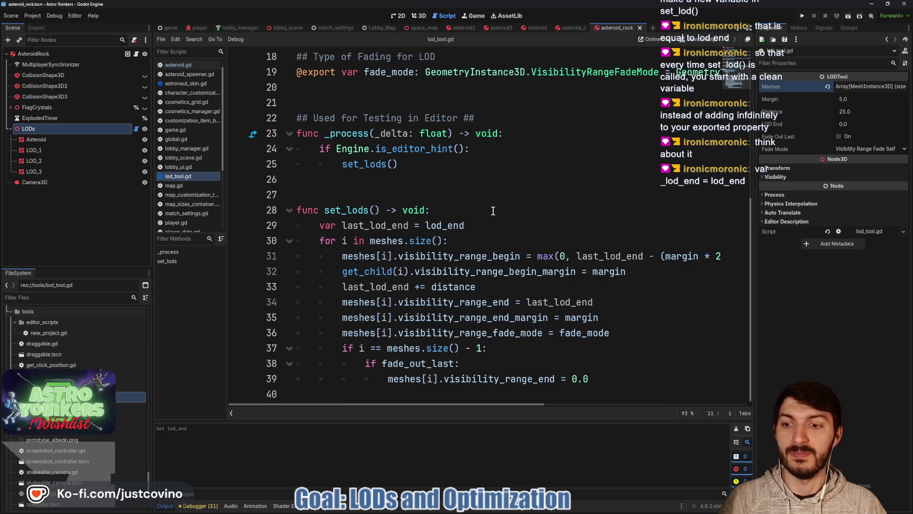
left_click(416, 17)
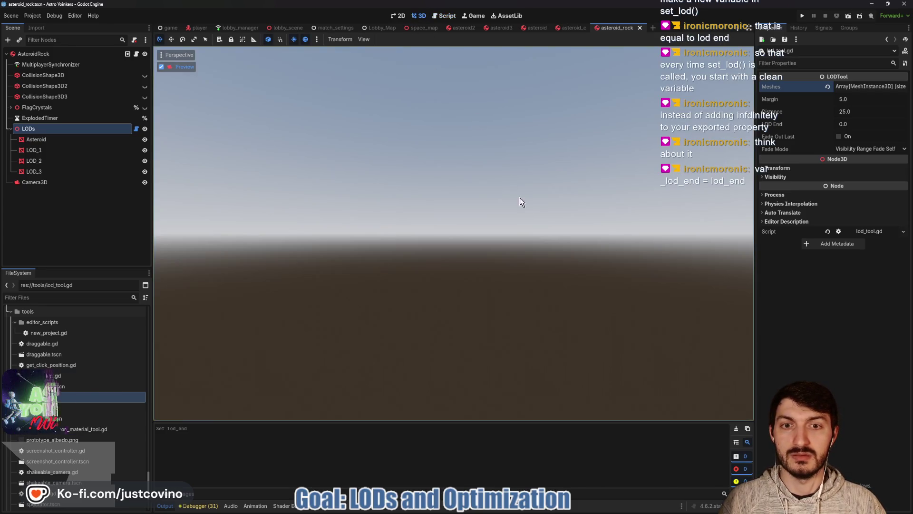
- Delete the Camera3D node from the asteroid scene
left_click(84, 183)
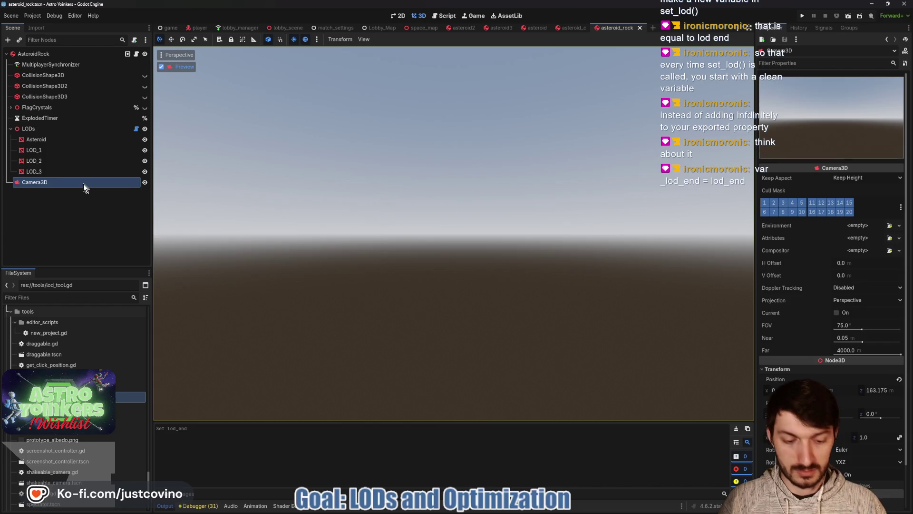
key("Delete")
left_click(430, 264)
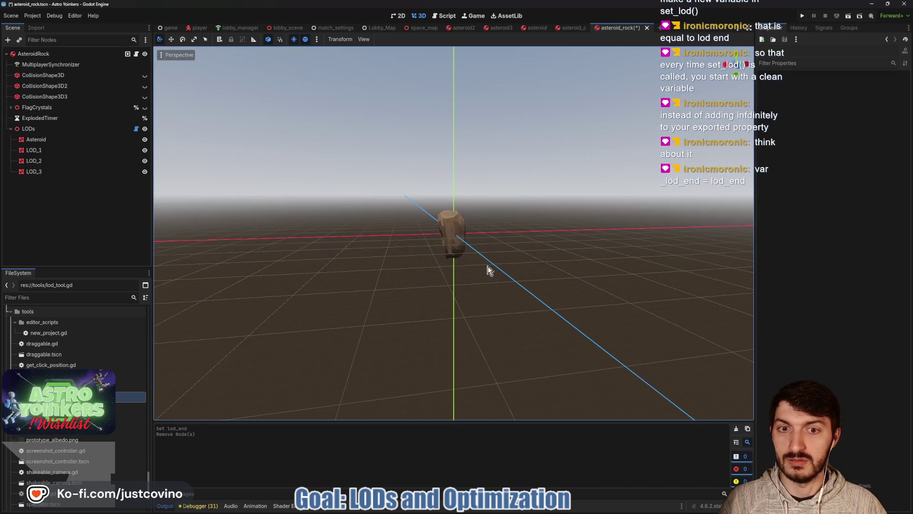
scroll(518, 269, "up", 10)
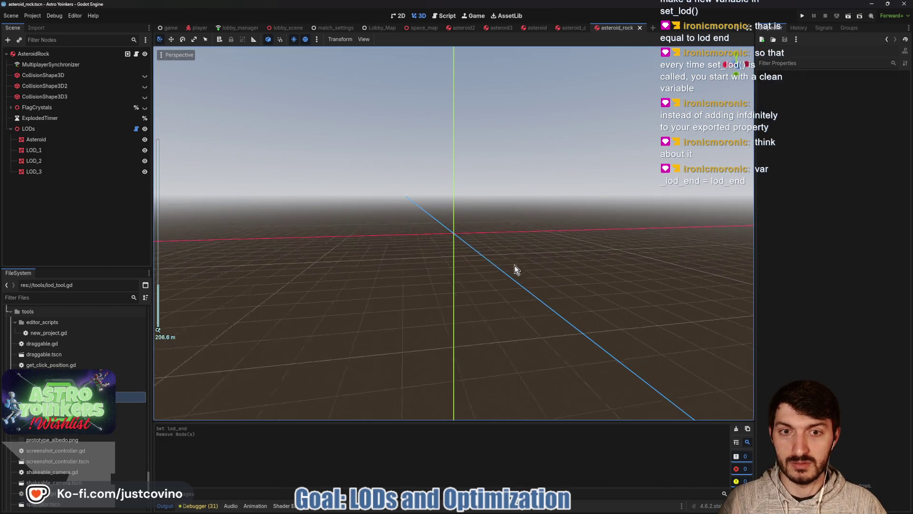
scroll(515, 265, "up", 4)
scroll(515, 266, "down", 8)
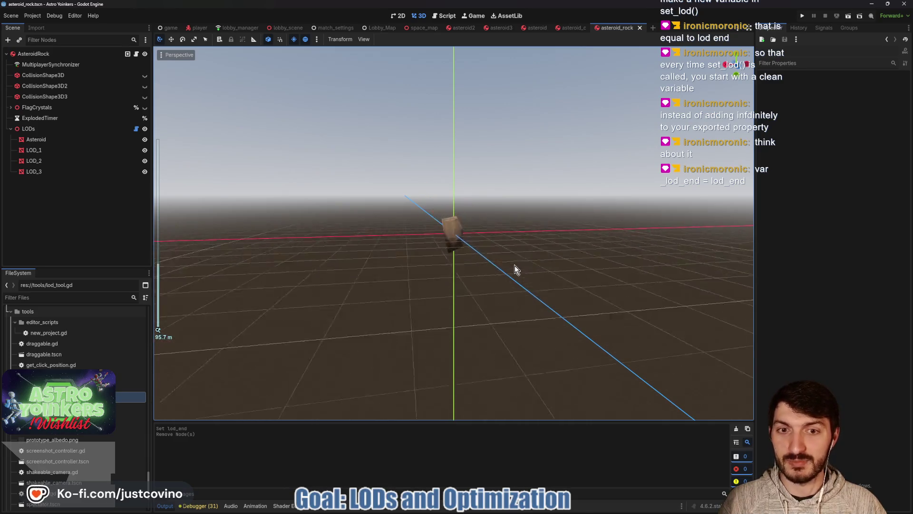
scroll(514, 265, "up", 6)
- Enable Fade Out Last on the LODs node
left_click(62, 130)
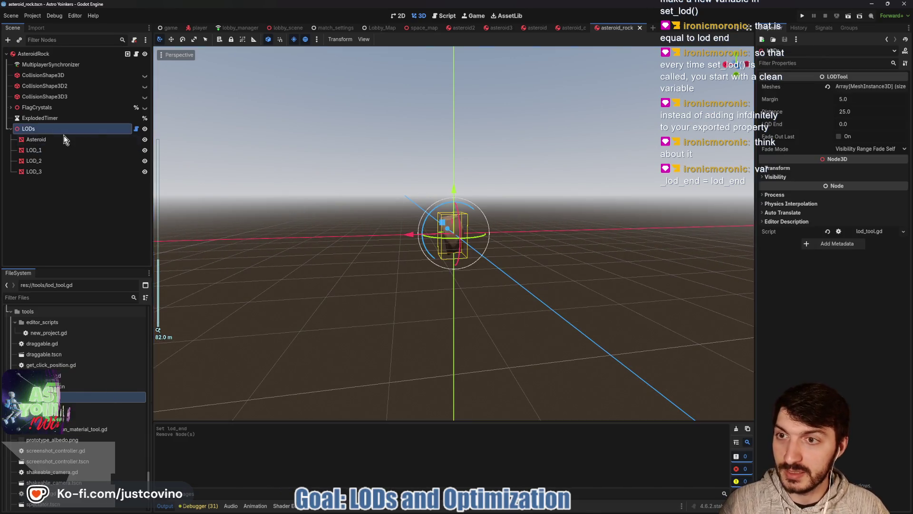
left_click(840, 136)
scroll(561, 210, "down", 10)
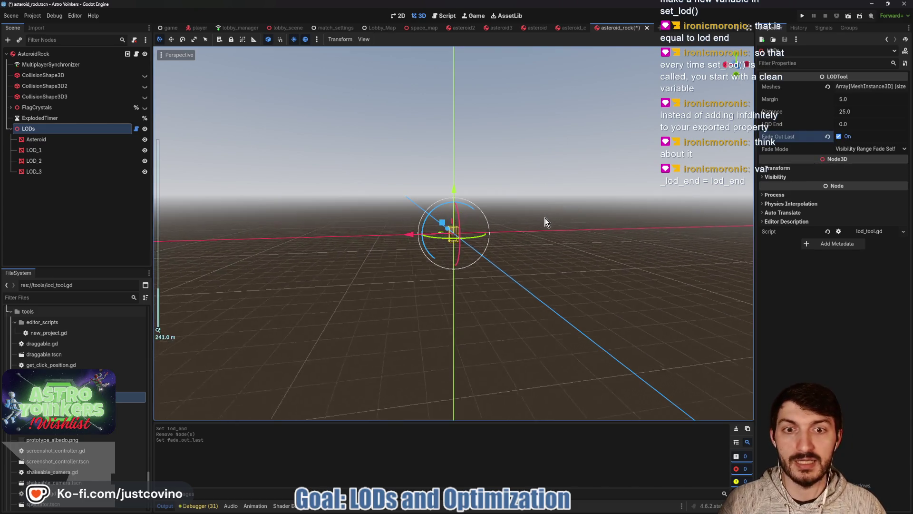
left_click(545, 223)
- Zoom the viewport in and out to test the asteroid LODs, then save the scene
scroll(545, 225, "up", 20)
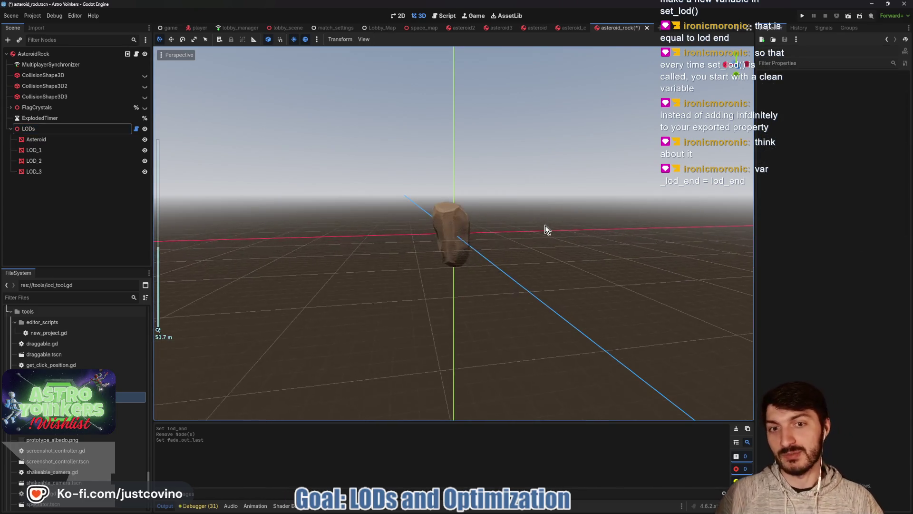
scroll(548, 226, "down", 18)
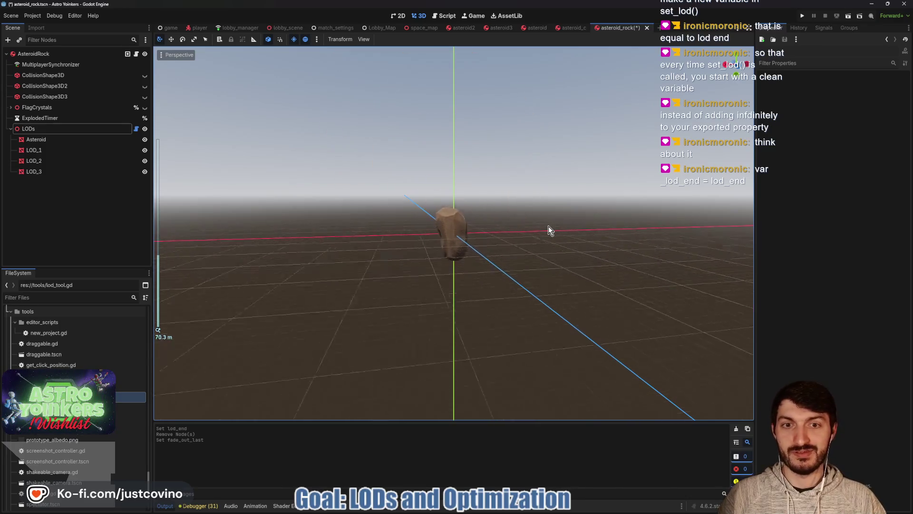
scroll(549, 227, "up", 19)
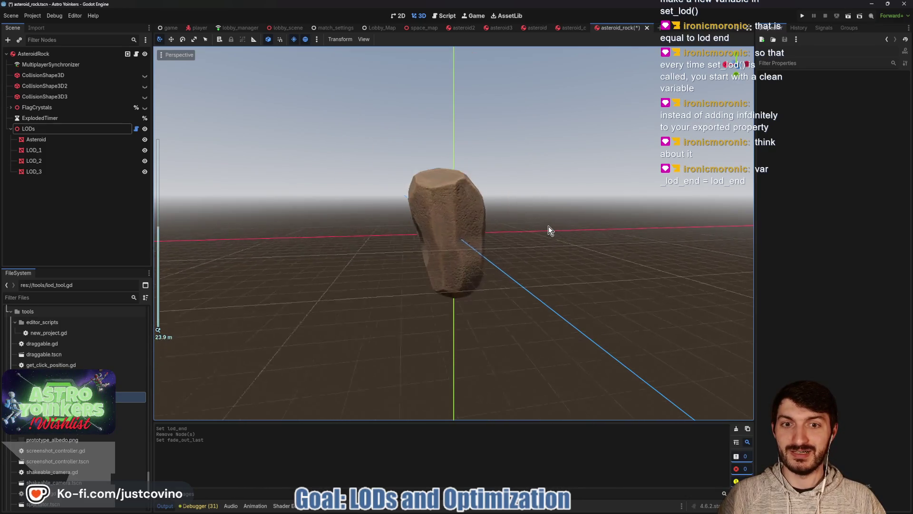
scroll(549, 226, "down", 18)
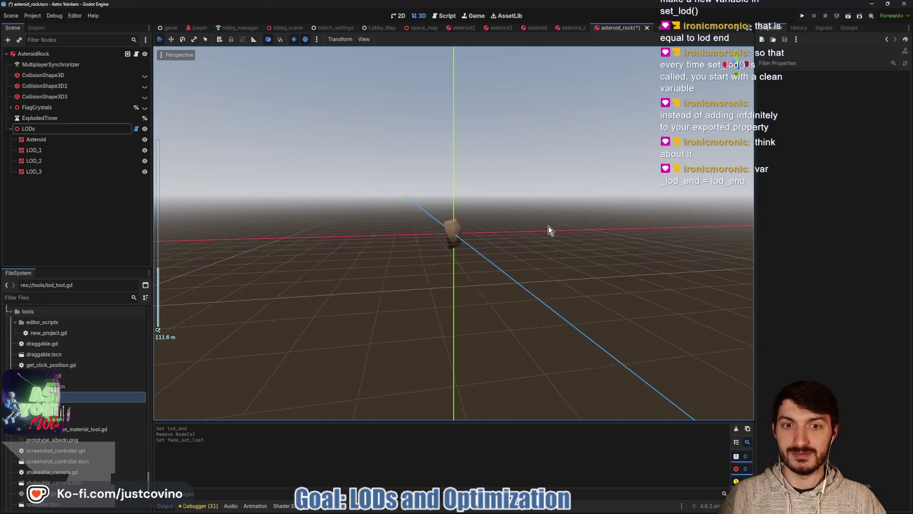
scroll(549, 226, "up", 10)
key("ctrl+s")
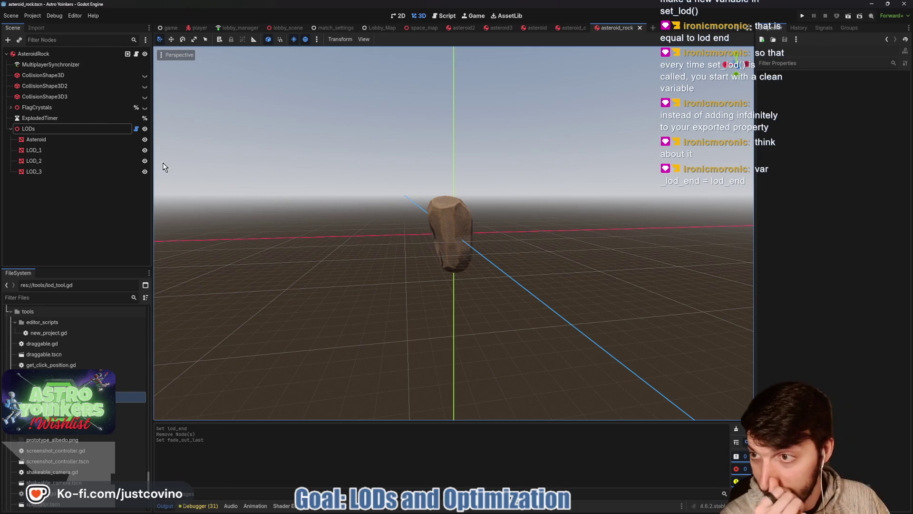
- Select the Asteroid mesh and reset its LOD Bias to the default 1.0
left_click(91, 142)
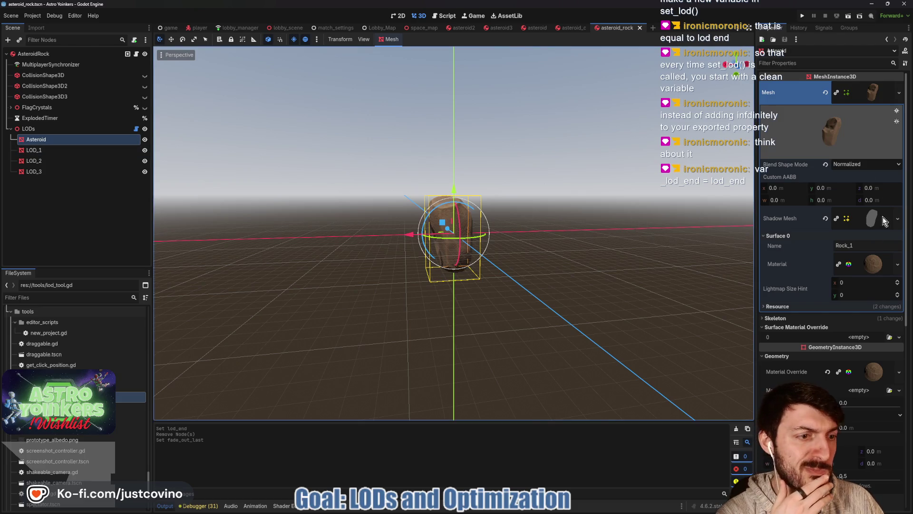
scroll(811, 352, "down", 3)
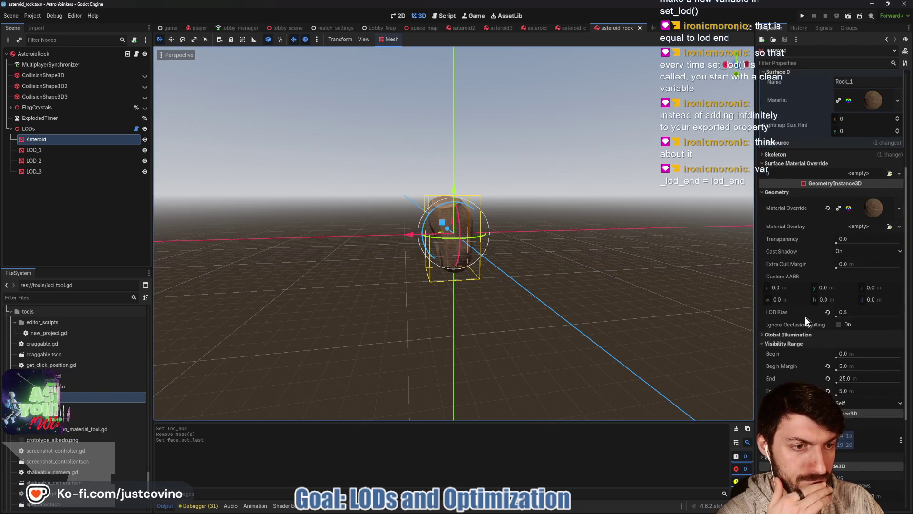
mouse_move(785, 314)
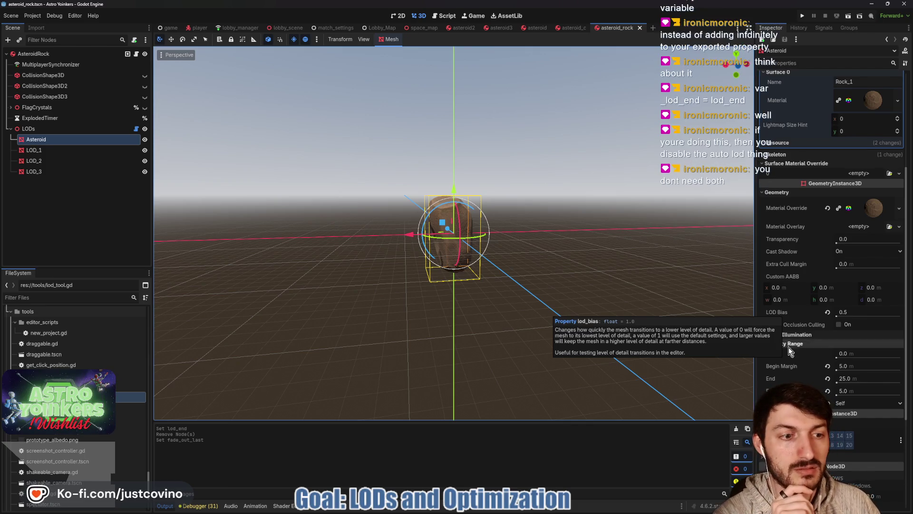
scroll(570, 290, "up", 3)
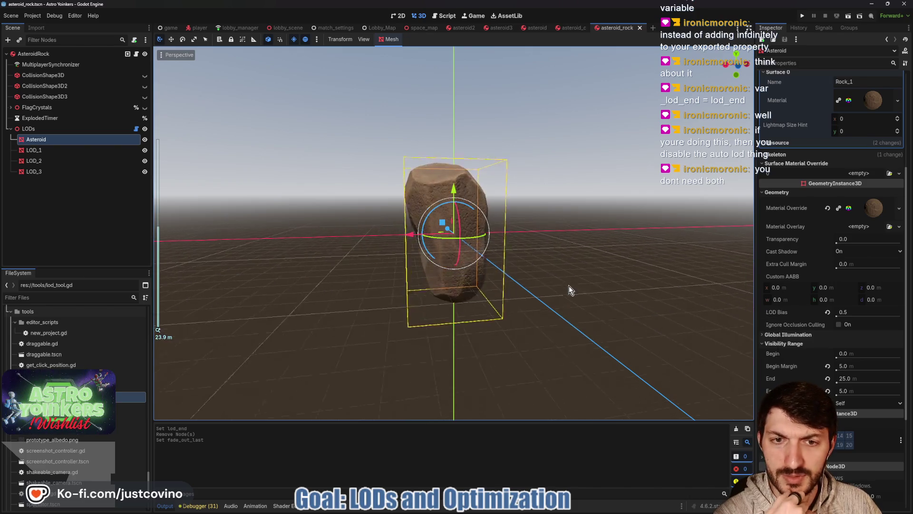
left_click(827, 312)
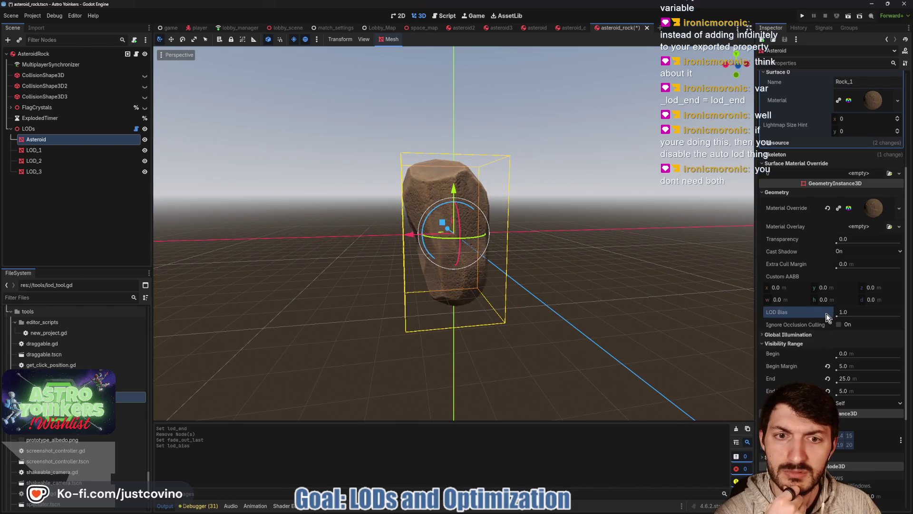
- Drag LOD Bias higher to test detail switching, revert it to 1.0, and save
mouse_move(840, 316)
left_mouse_down()
mouse_move(910, 331)
mouse_move(817, 317)
mouse_move(866, 318)
mouse_move(828, 327)
mouse_move(738, 323)
left_mouse_up()
left_click(827, 312)
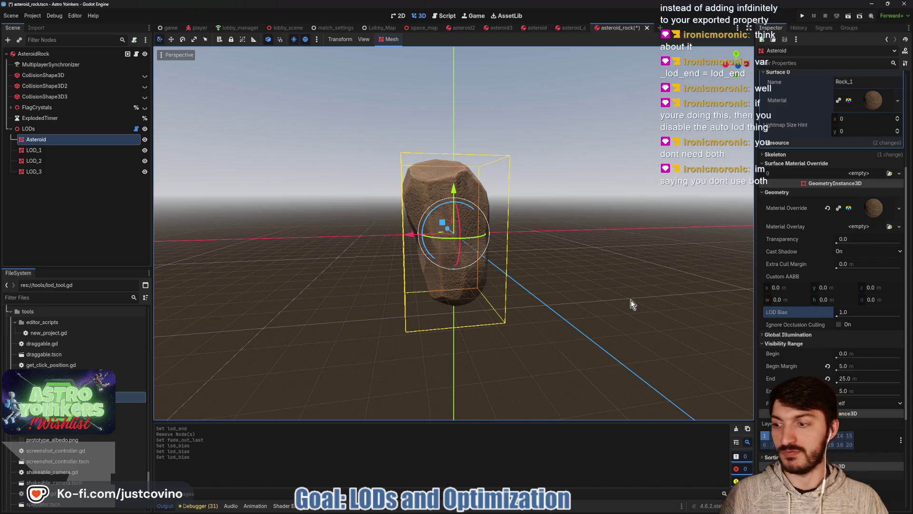
key("ctrl+s")
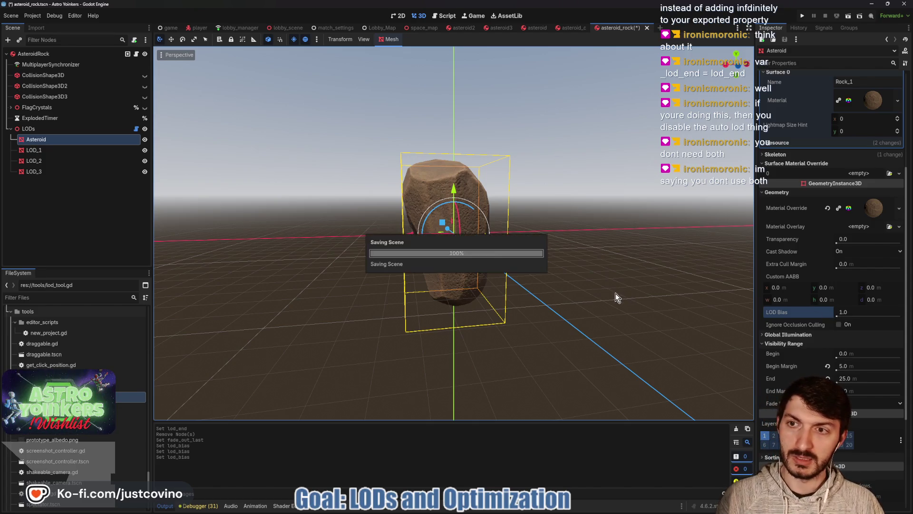
left_click(84, 131)
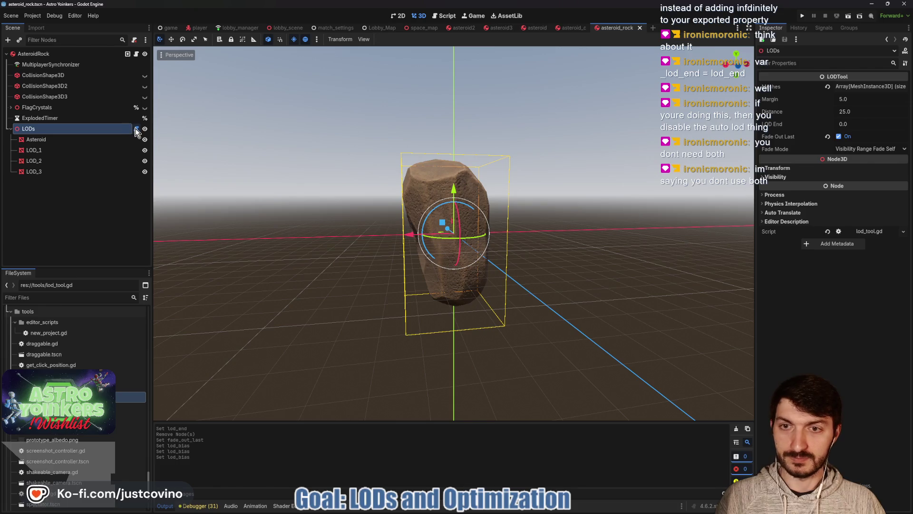
- Open the LODs node's lod_tool.gd and scroll through its exported settings and functions
left_click(136, 129)
left_click(434, 185)
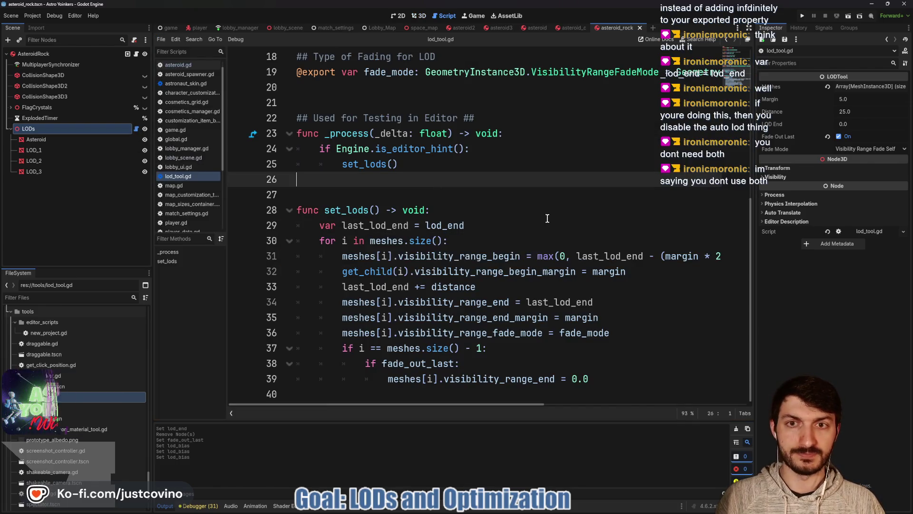
scroll(534, 225, "up", 5)
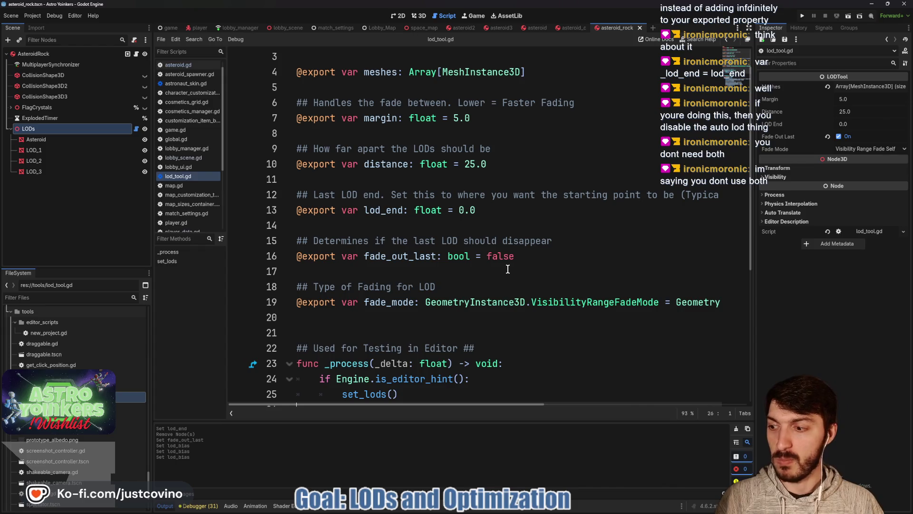
scroll(508, 269, "up", 1)
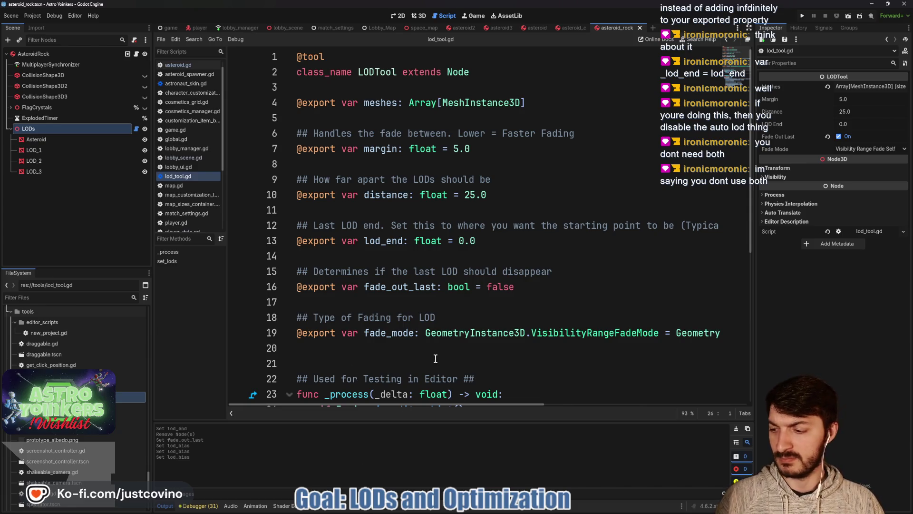
left_click(381, 257)
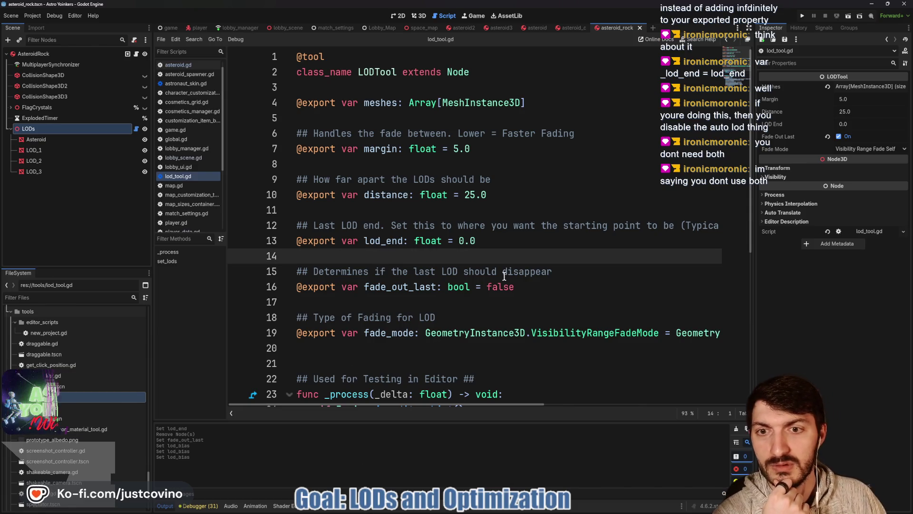
scroll(511, 204, "down", 5)
left_click(398, 132)
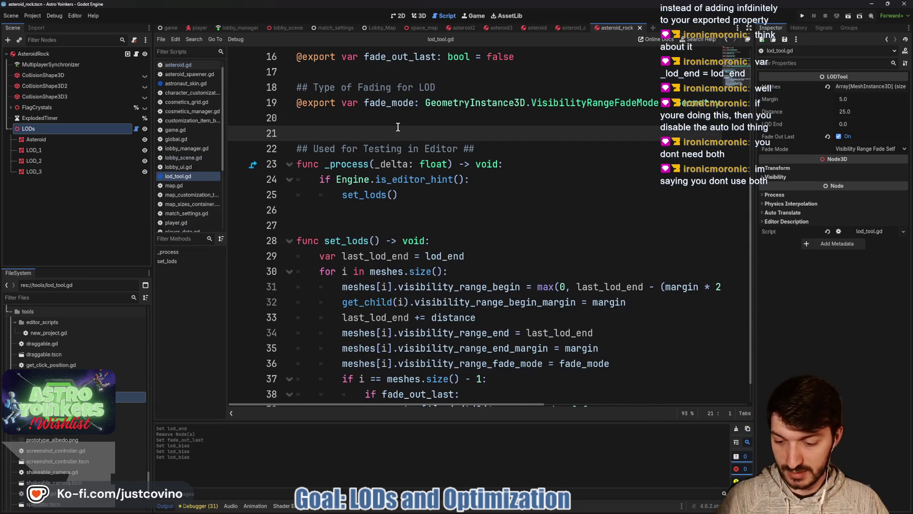
left_click(570, 30)
- Attach the existing res://tools/lod_tool.gd script to asteroid_c's LODs node
left_click(71, 182)
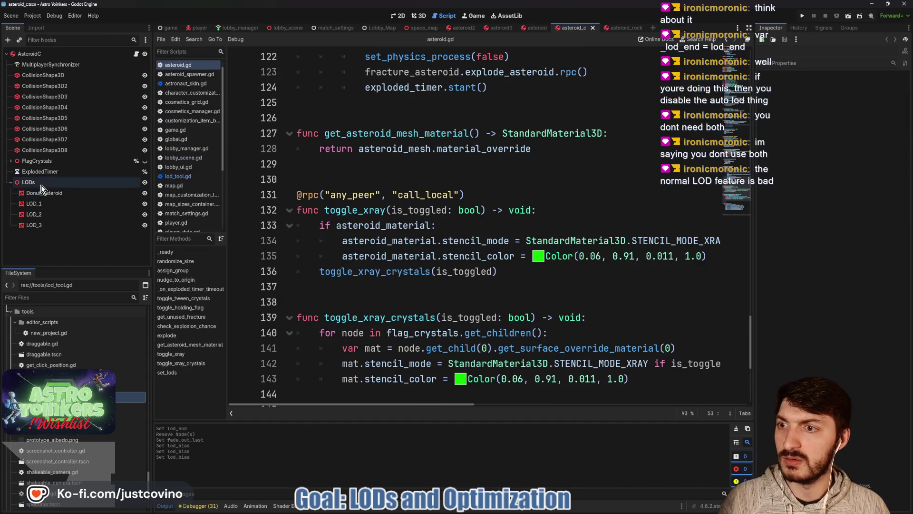
left_click(134, 39)
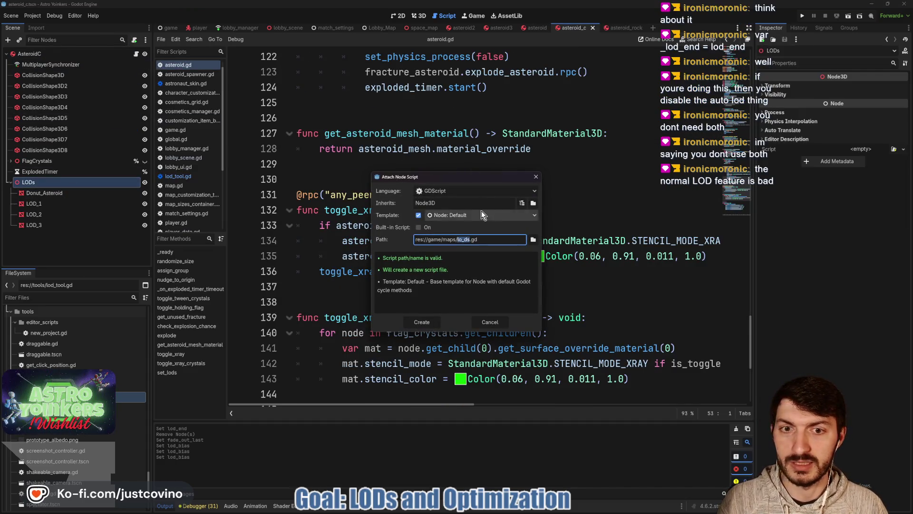
left_click(533, 239)
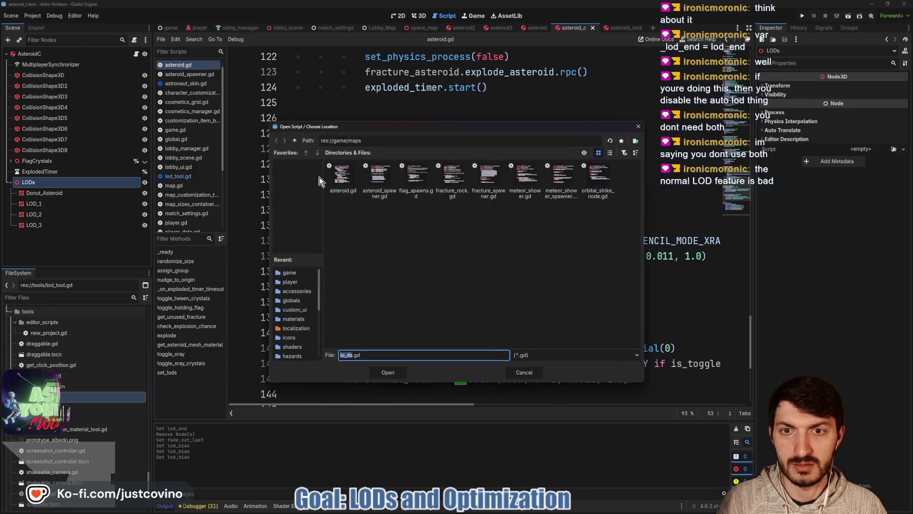
left_click(294, 140)
double_click(598, 176)
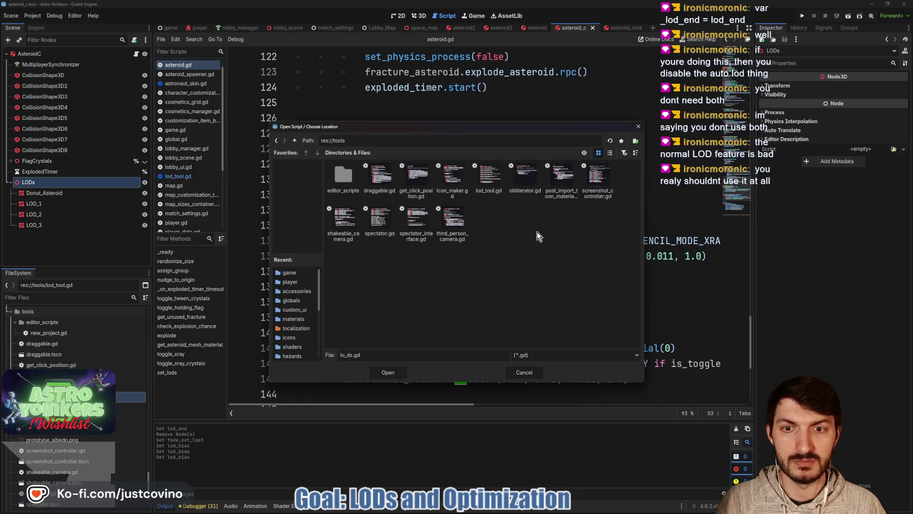
left_click(489, 177)
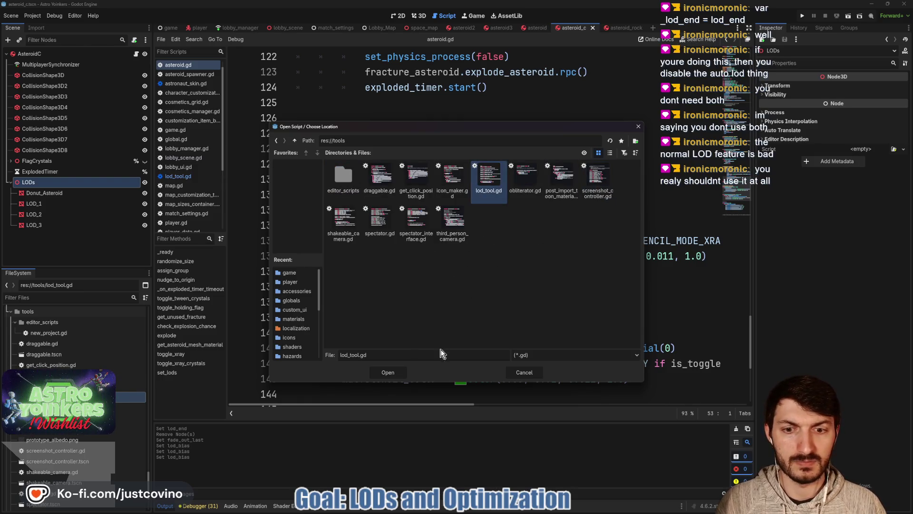
left_click(385, 373)
left_click(421, 324)
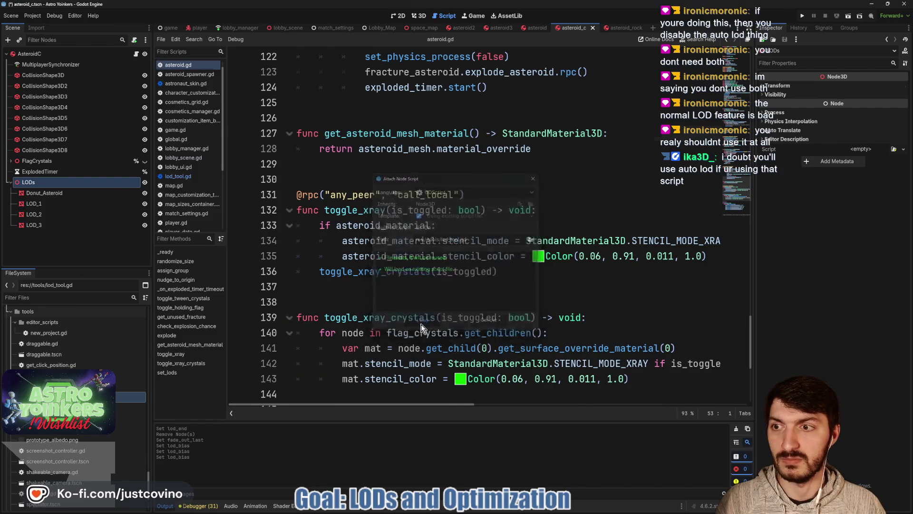
- Add four elements to the LODs node's meshes array
left_click(838, 111)
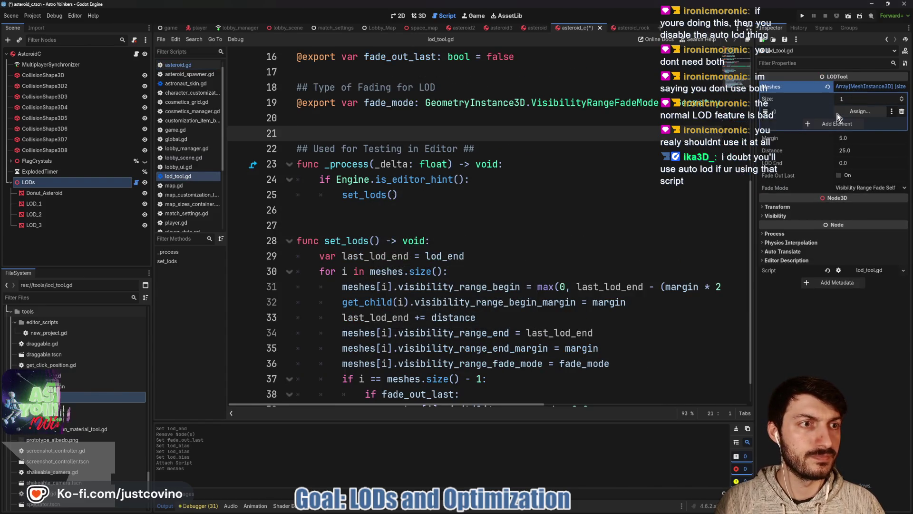
left_click(836, 124)
left_click(834, 137)
left_click(835, 149)
- Assign Donut_Asteroid, LOD_1, LOD_2 and LOD_3 to mesh elements 0 to 3
left_click(865, 110)
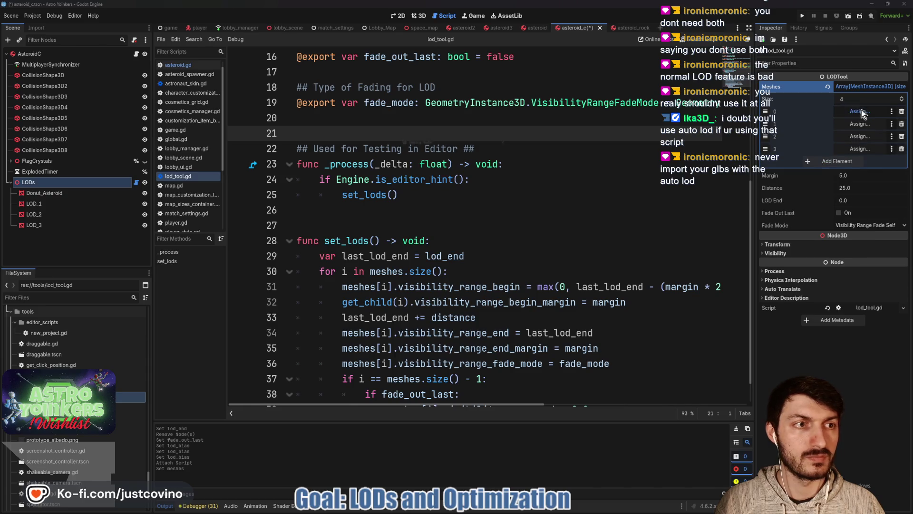
left_click(439, 283)
left_click(441, 369)
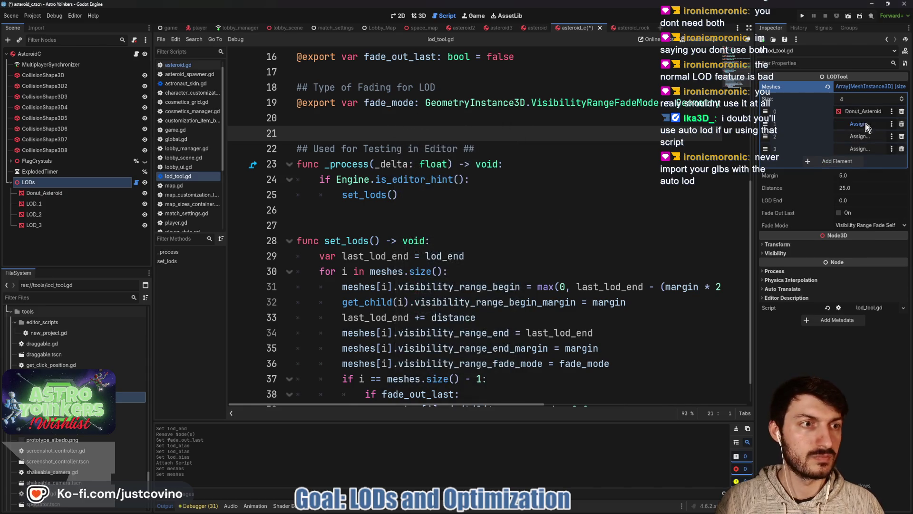
left_click(861, 124)
left_click(433, 294)
left_click(433, 370)
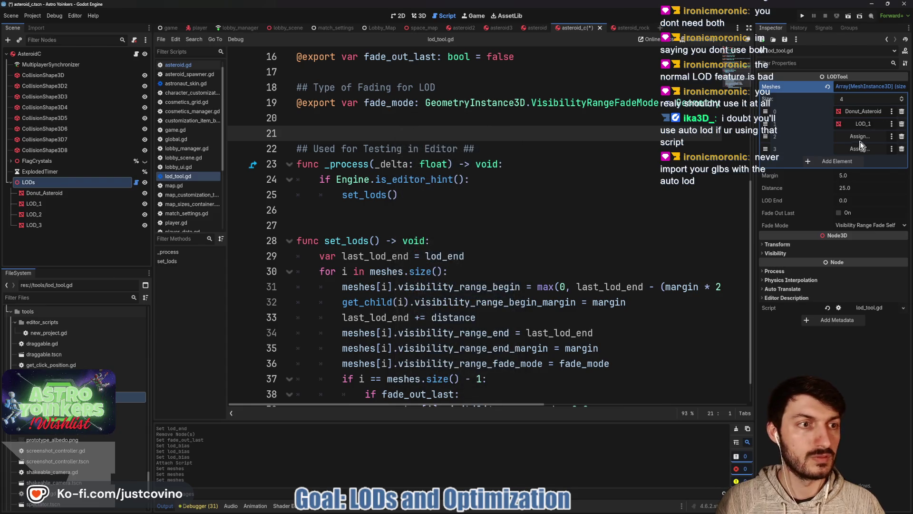
left_click(864, 137)
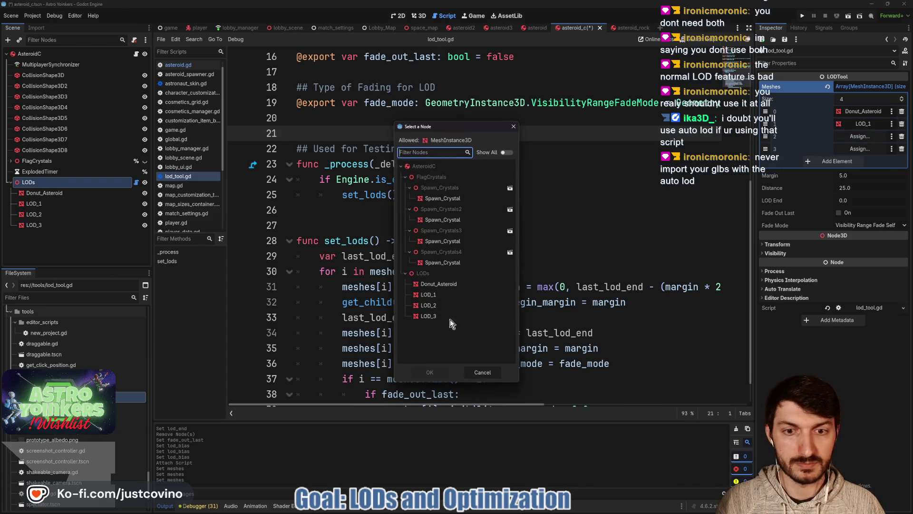
left_click(430, 305)
left_click(430, 372)
left_click(859, 149)
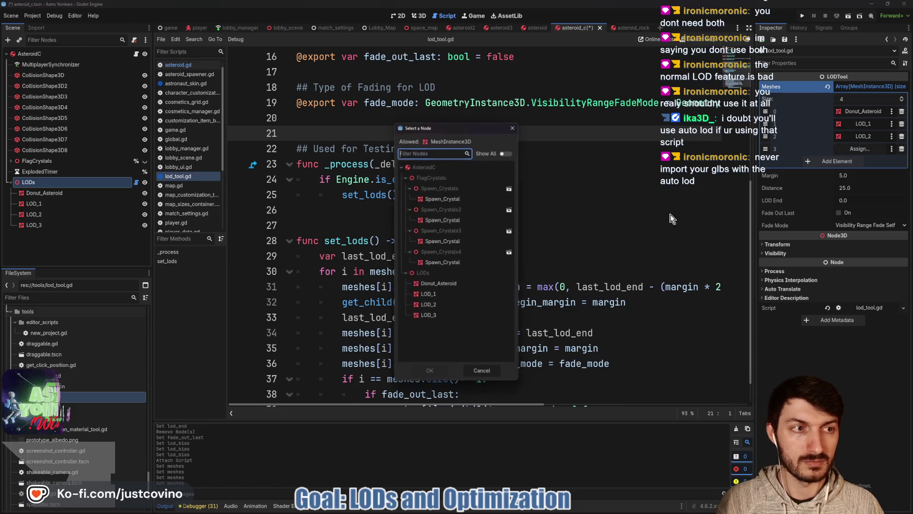
left_click(428, 315)
left_click(429, 371)
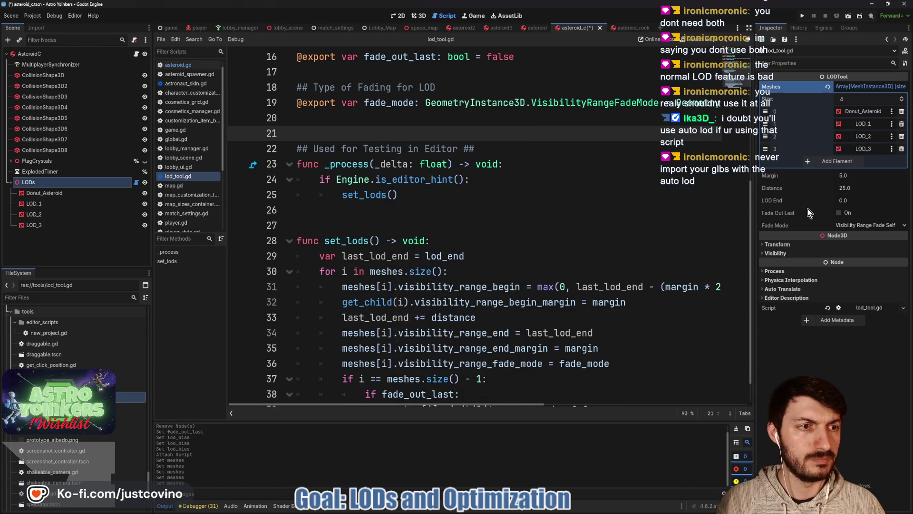
- Enable Fade Out Last, collapse the meshes array, and save the asteroid_c scene
left_click(839, 214)
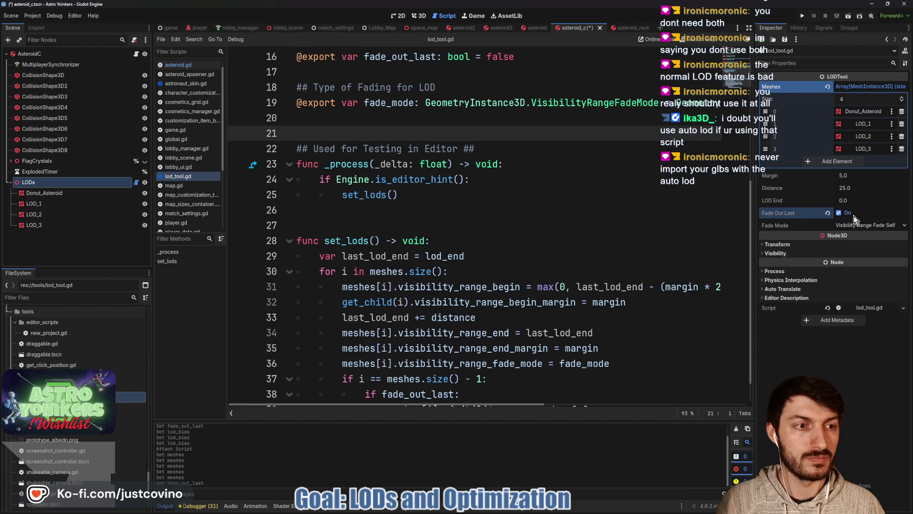
left_click(485, 208)
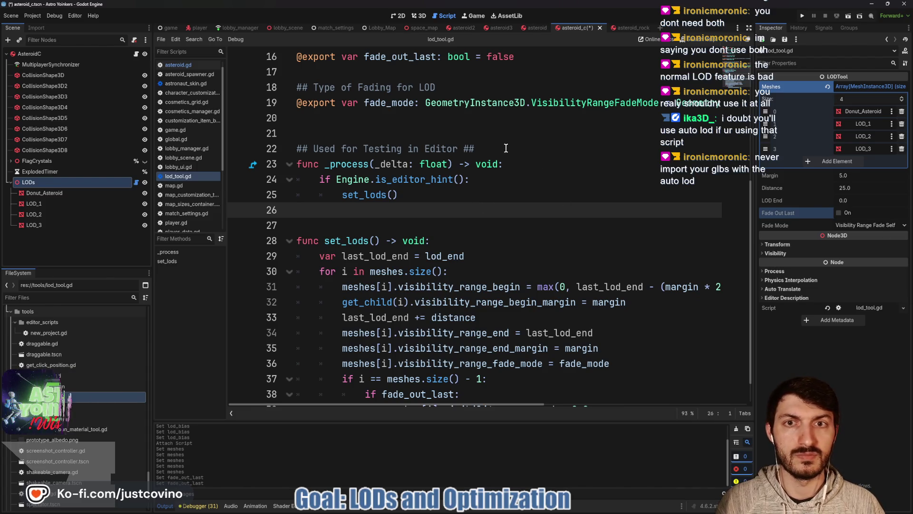
left_click(884, 87)
key("ctrl+s")
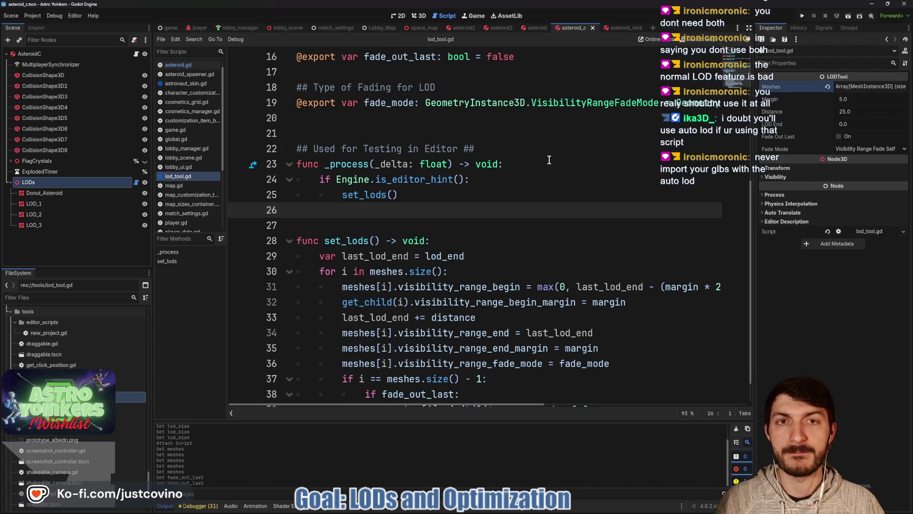
left_click(617, 28)
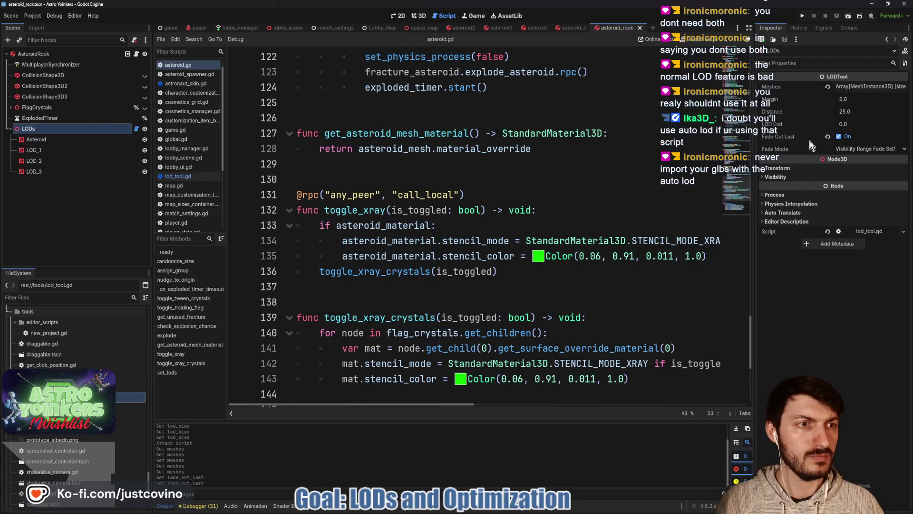
- Scroll through asteroid.gd, then open lod_tool.gd from the LODs node's script icon
scroll(547, 183, "down", 5)
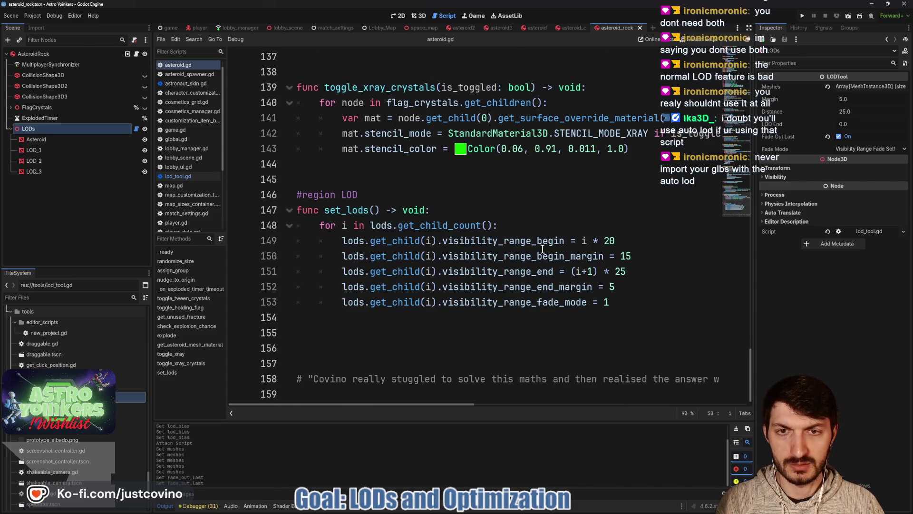
scroll(542, 249, "up", 11)
scroll(544, 253, "down", 1)
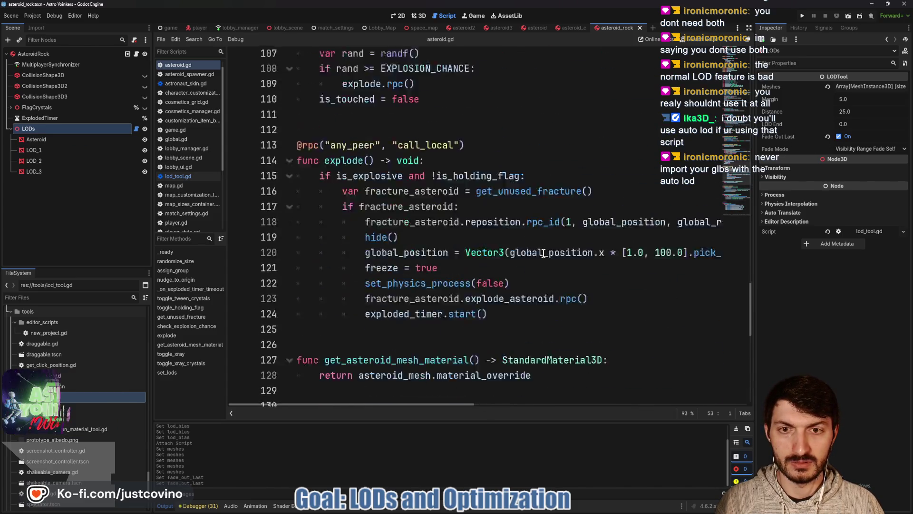
scroll(543, 253, "down", 10)
scroll(542, 253, "up", 6)
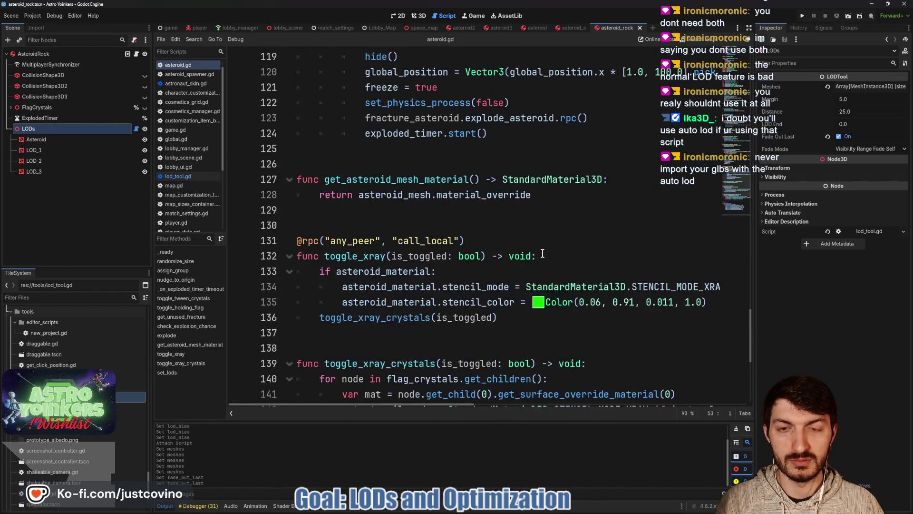
left_click(136, 129)
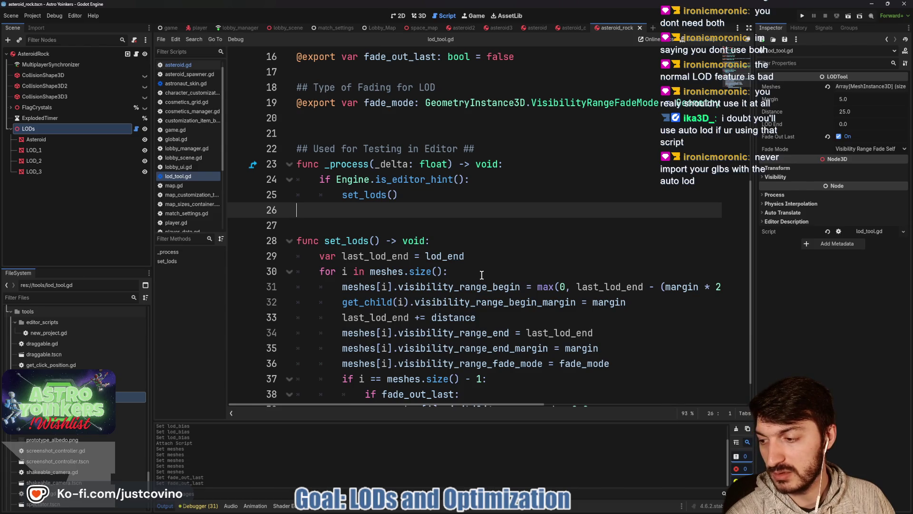
- Change line 38 to 'if not fade_out_last:', turn Fade Out Last off, and return to 3D
scroll(481, 275, "down", 1)
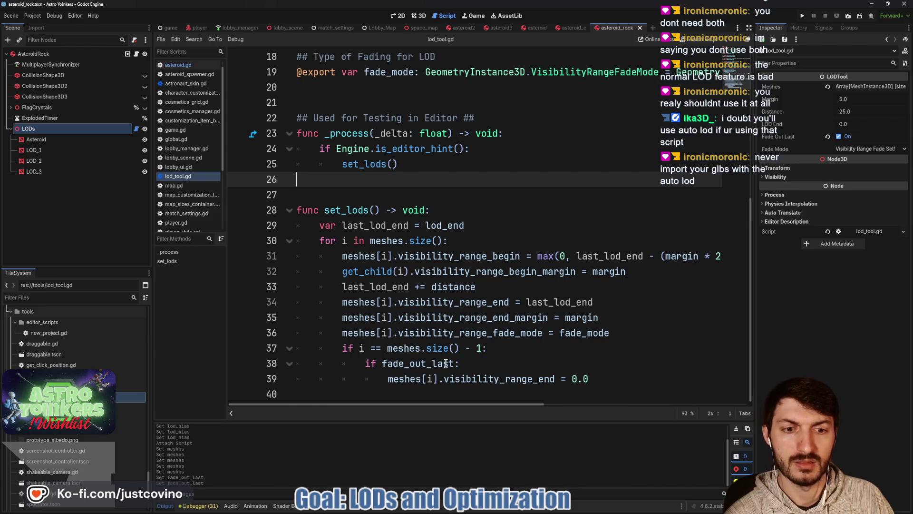
mouse_move(399, 370)
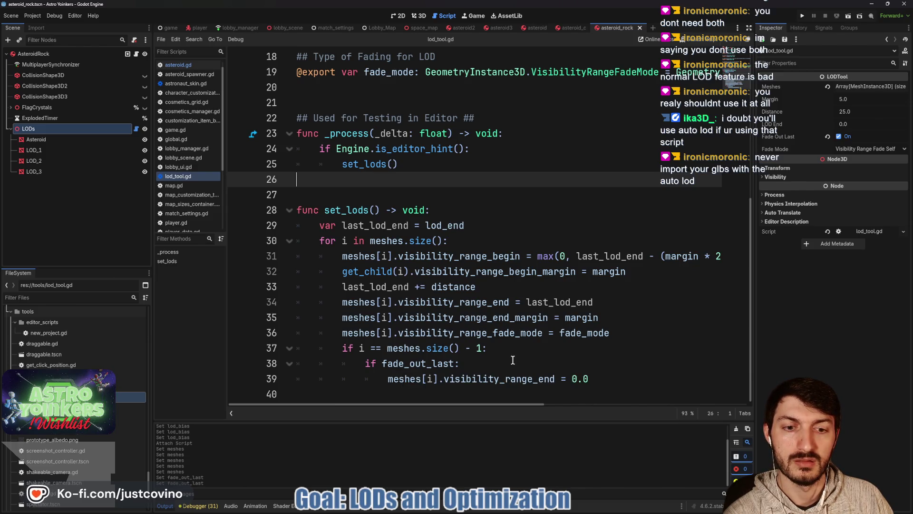
left_click(384, 365)
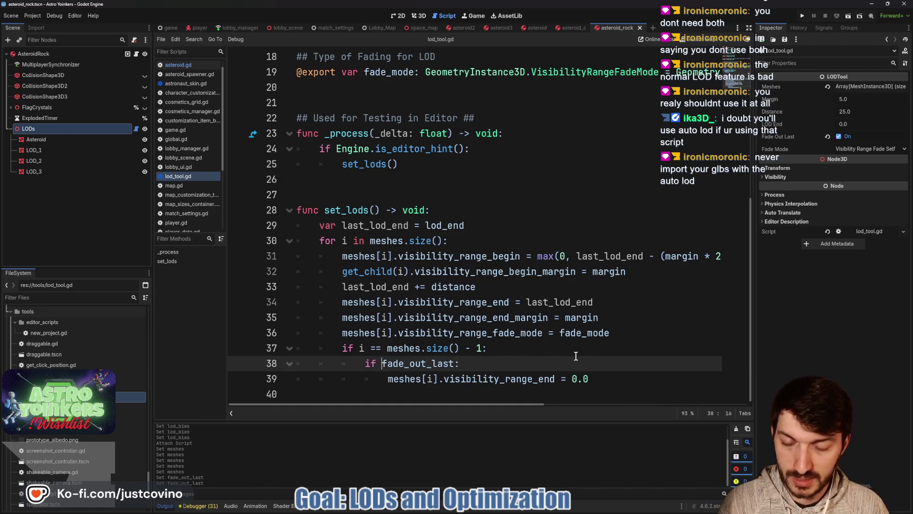
type("not")
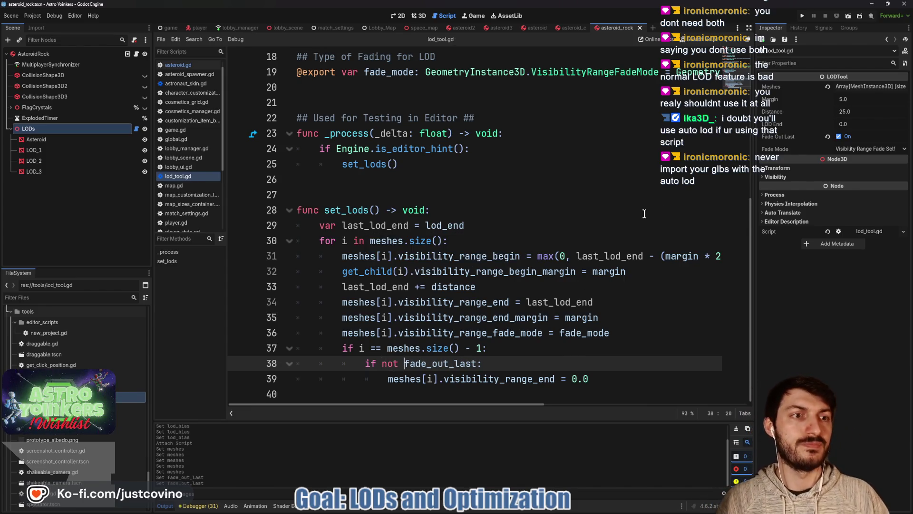
left_click(839, 137)
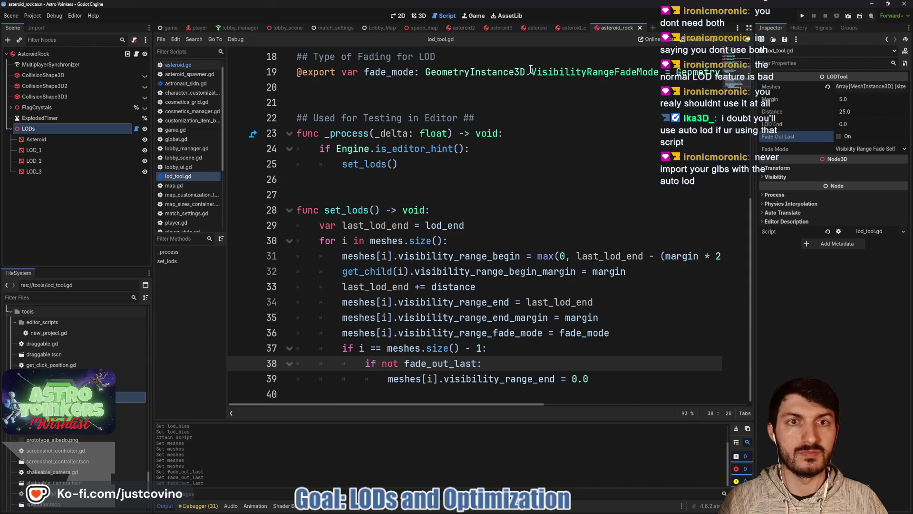
left_click(427, 16)
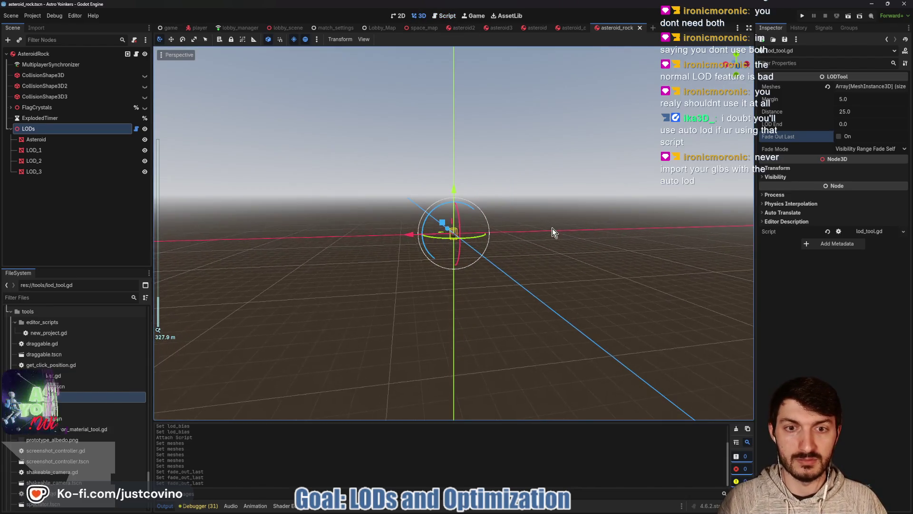
- In asteroid_c, zoom and orbit the camera to watch the LODs swap with distance
scroll(552, 233, "up", 3)
scroll(552, 231, "down", 6)
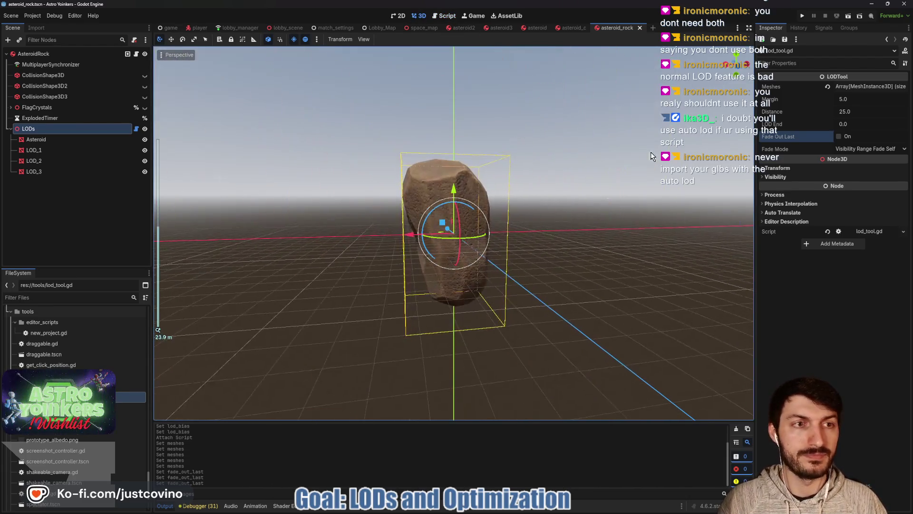
left_click(574, 27)
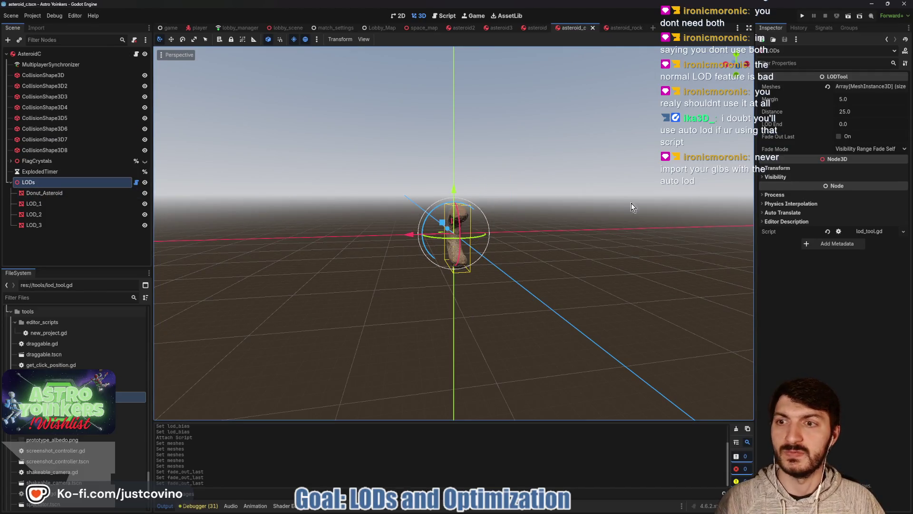
left_click(860, 86)
left_click(860, 86)
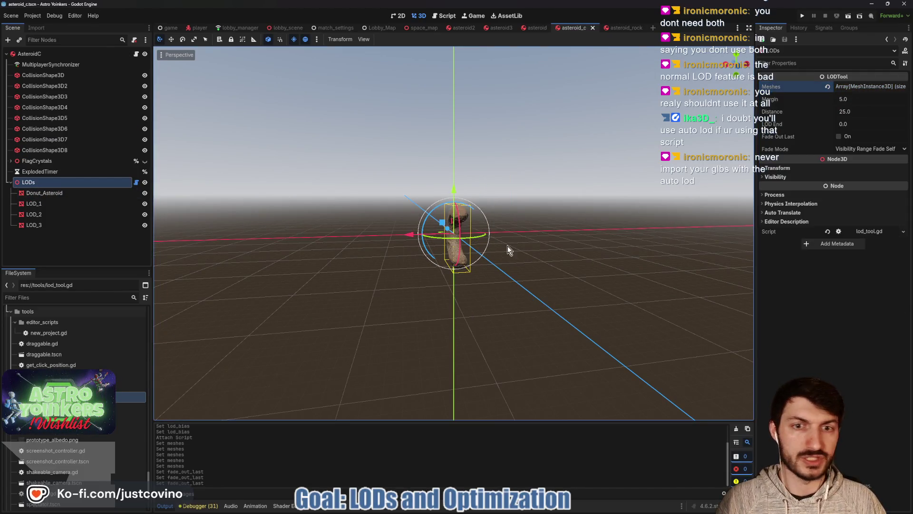
scroll(504, 248, "down", 5)
scroll(501, 249, "up", 10)
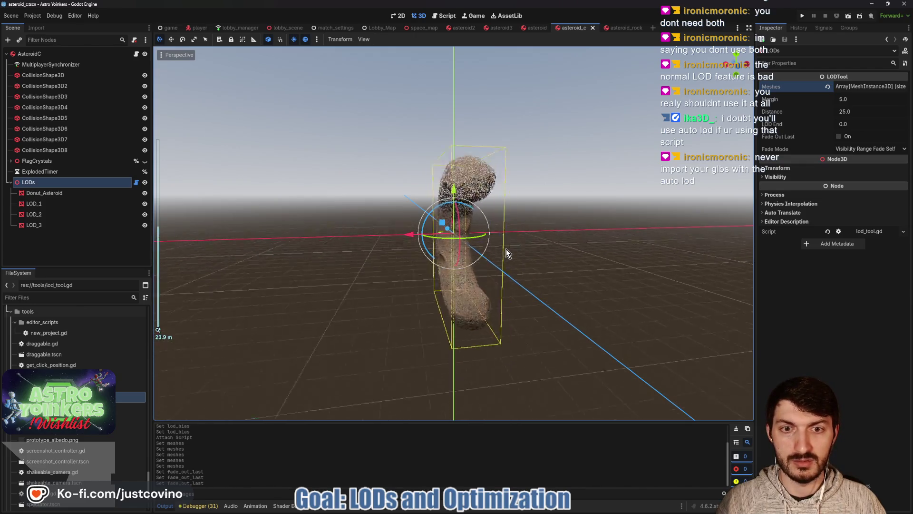
scroll(589, 250, "up", 2)
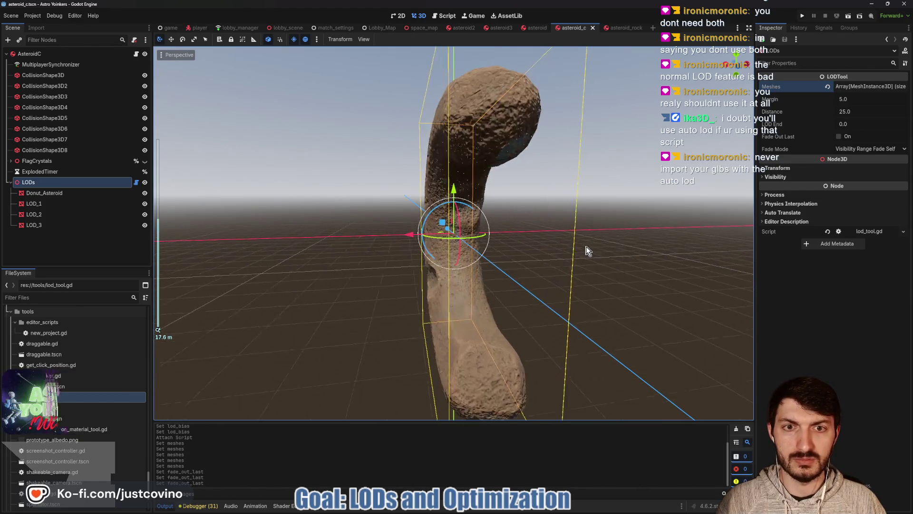
scroll(588, 251, "down", 2)
left_click_drag(588, 251, 685, 256)
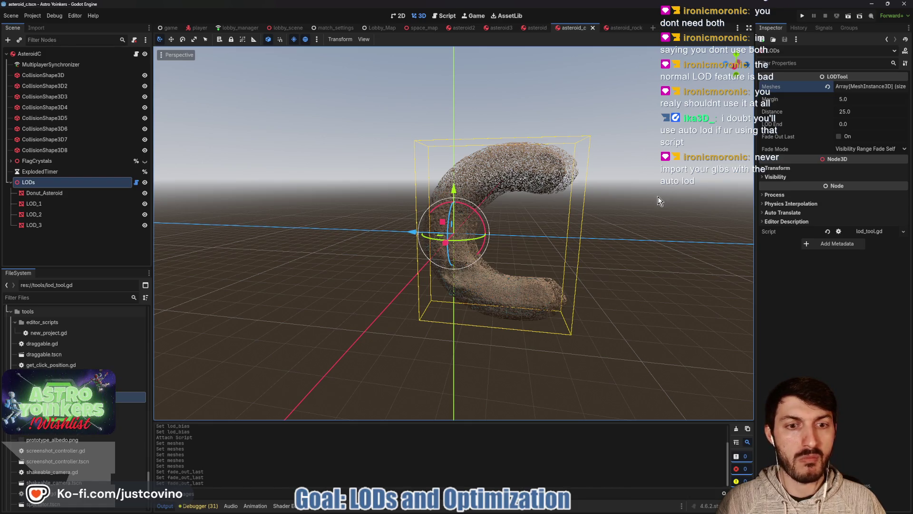
scroll(658, 196, "up", 2)
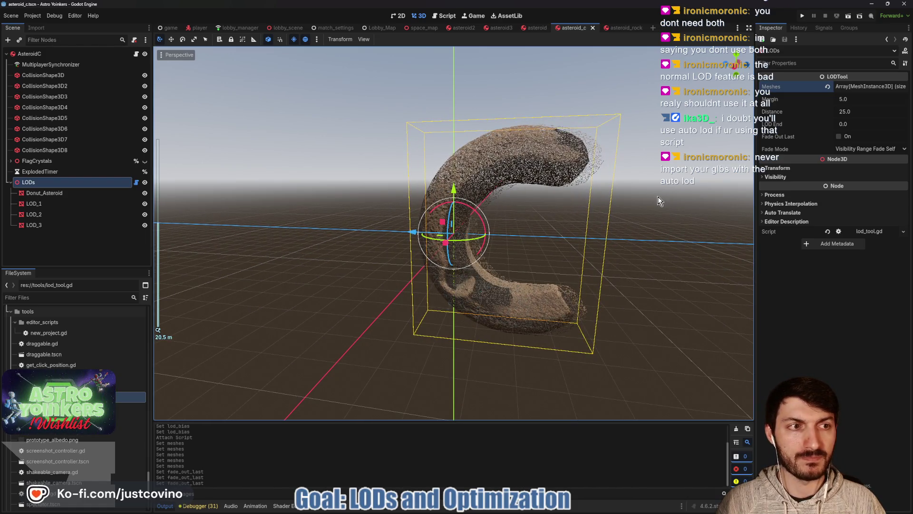
- Save asteroid_c, review its Meshes LOD entries, and switch to the asteroid scene
key("ctrl+s")
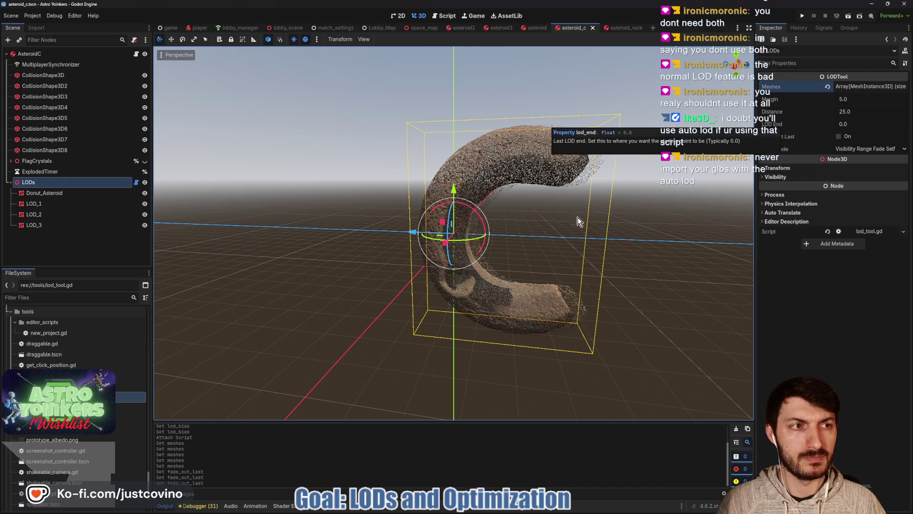
left_click(865, 88)
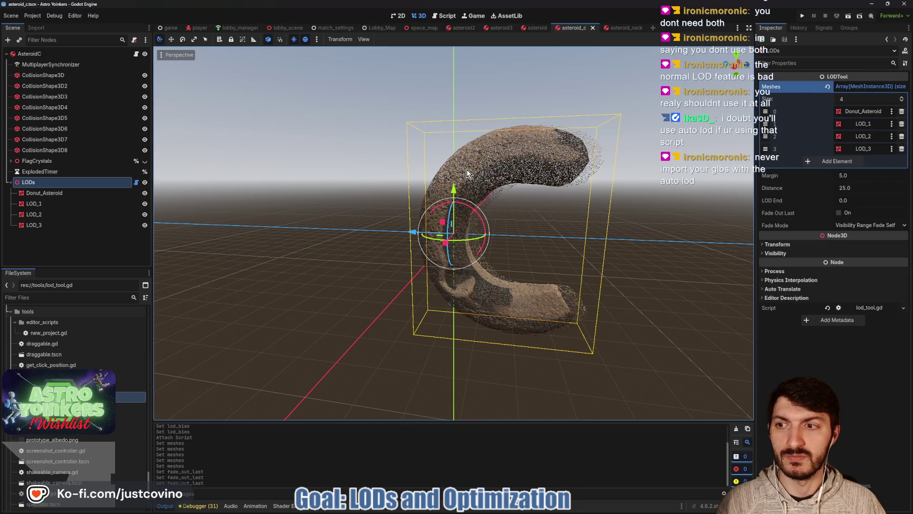
scroll(635, 173, "up", 3)
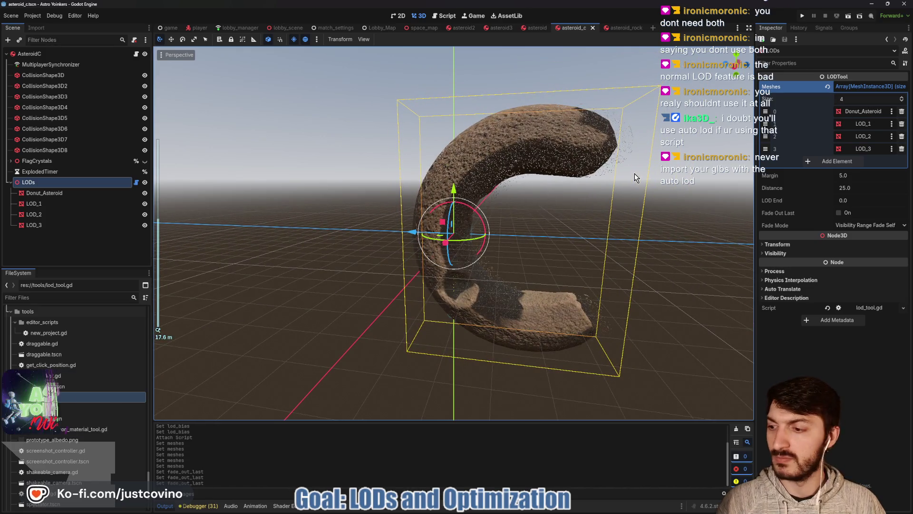
left_click(534, 31)
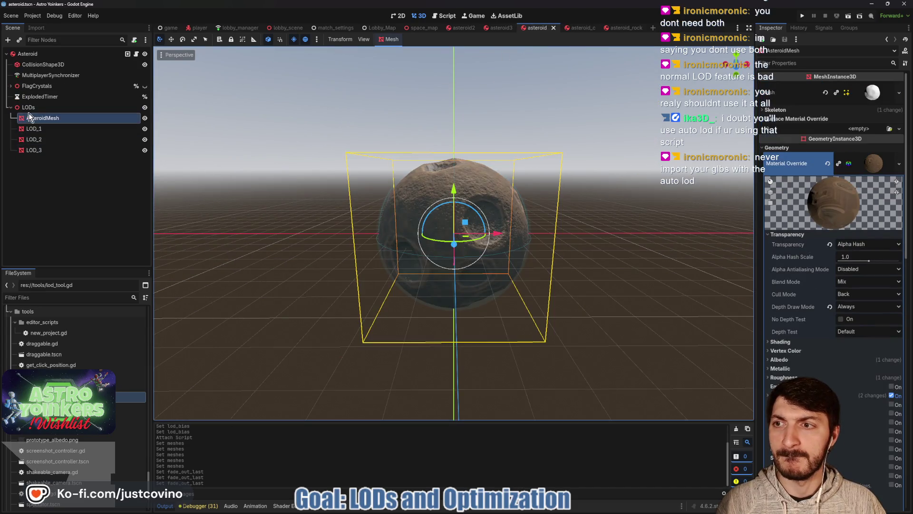
- Load res://tools/lod_tool.gd onto the asteroid scene's LODs node and return to the 3D view
left_click(29, 108)
left_click(134, 40)
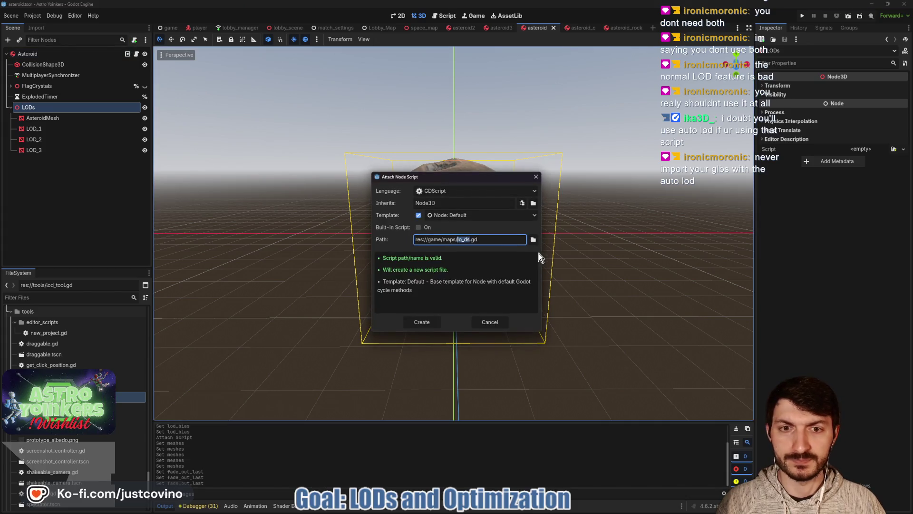
left_click(532, 240)
double_click(294, 141)
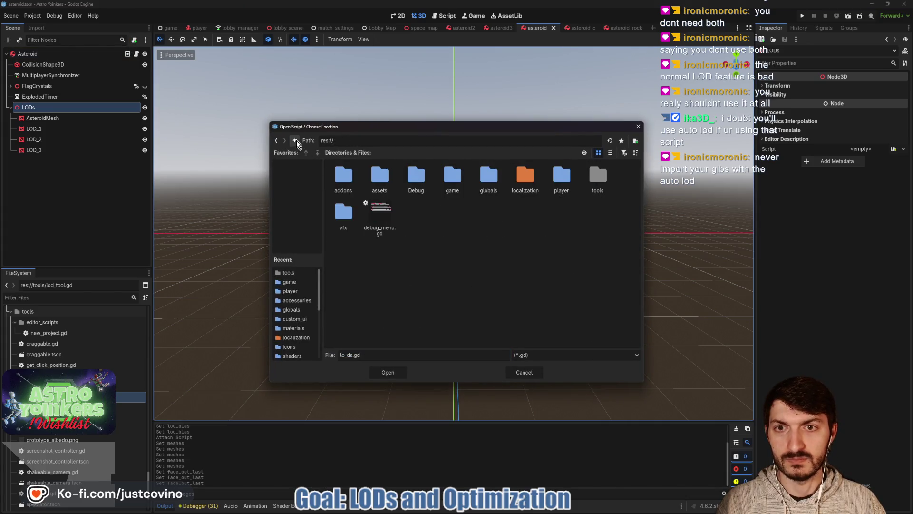
double_click(597, 183)
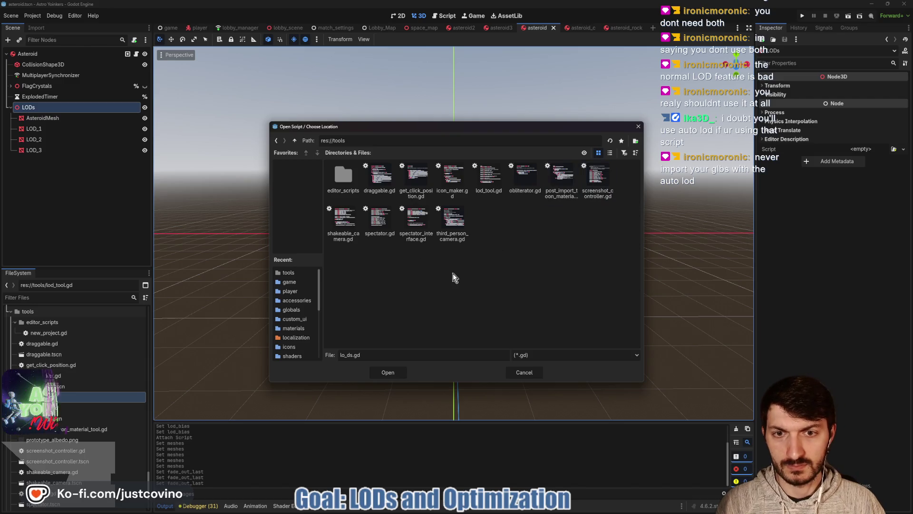
left_click(490, 183)
left_click(388, 372)
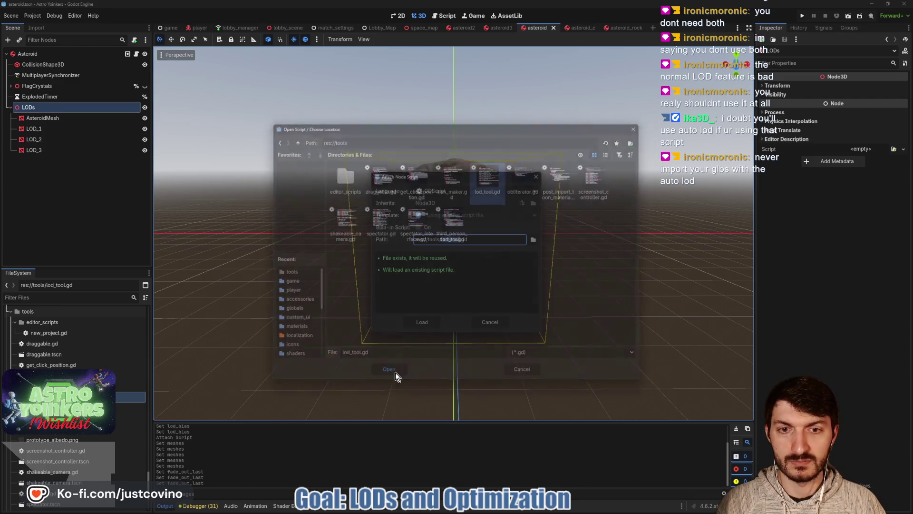
left_click(425, 324)
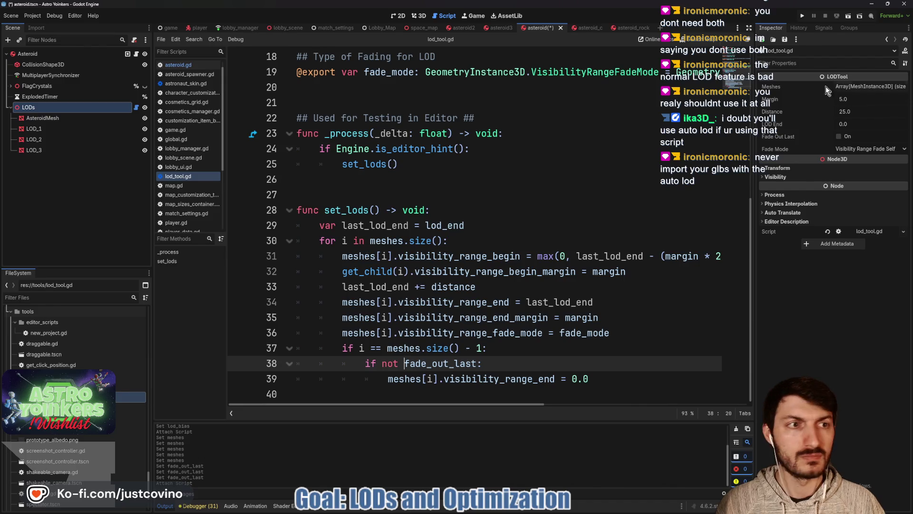
key("ctrl+F2")
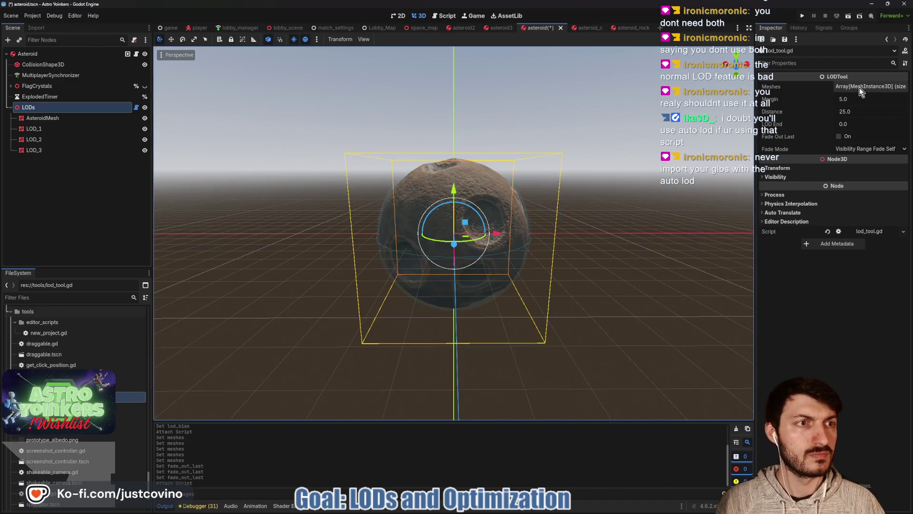
- Add four slots to the Meshes array and assign AsteroidMesh to the first
left_click(862, 88)
left_click(846, 110)
left_click(840, 123)
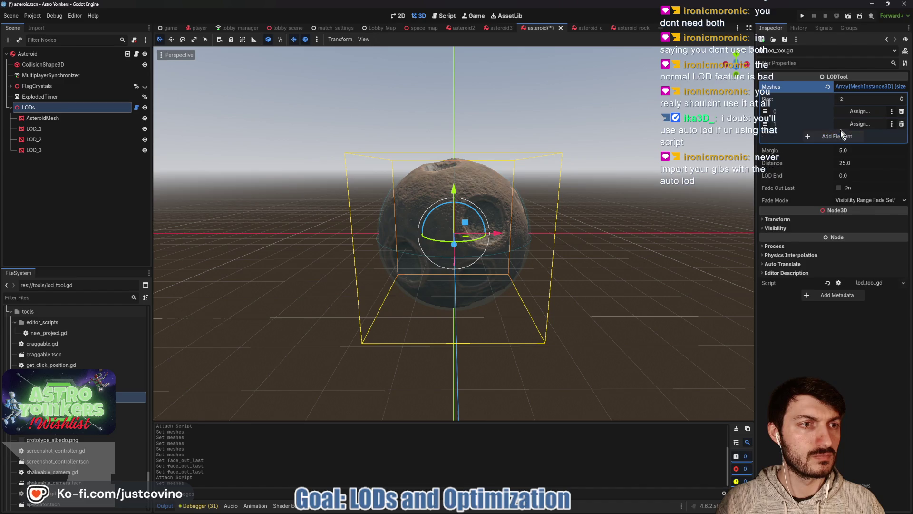
left_click(840, 136)
left_click(840, 149)
left_click(858, 112)
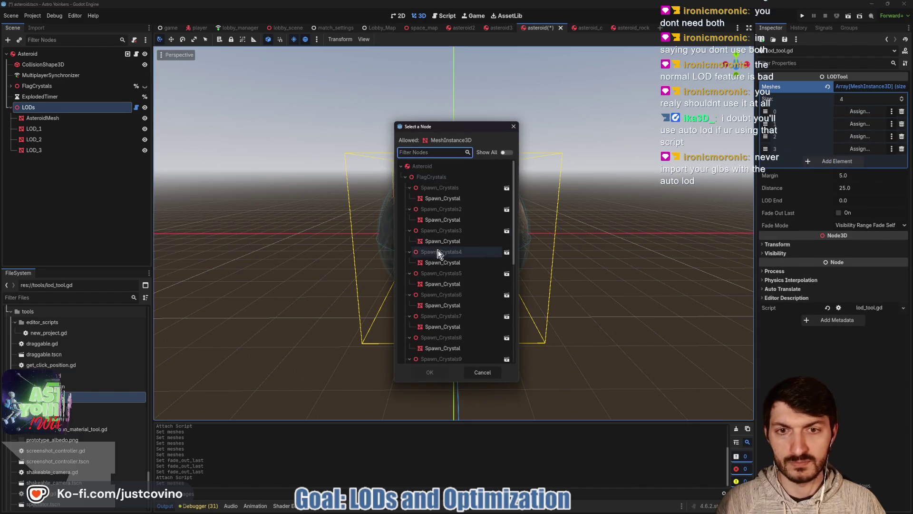
scroll(456, 258, "down", 5)
left_click(440, 325)
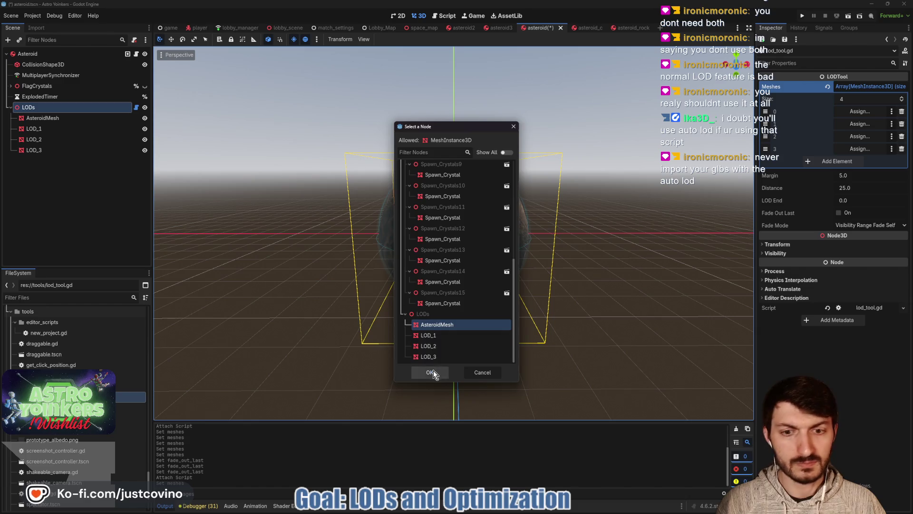
left_click(431, 371)
- Assign LOD_1, LOD_2 and LOD_3 to the remaining Meshes slots and save the scene
scroll(444, 311, "down", 5)
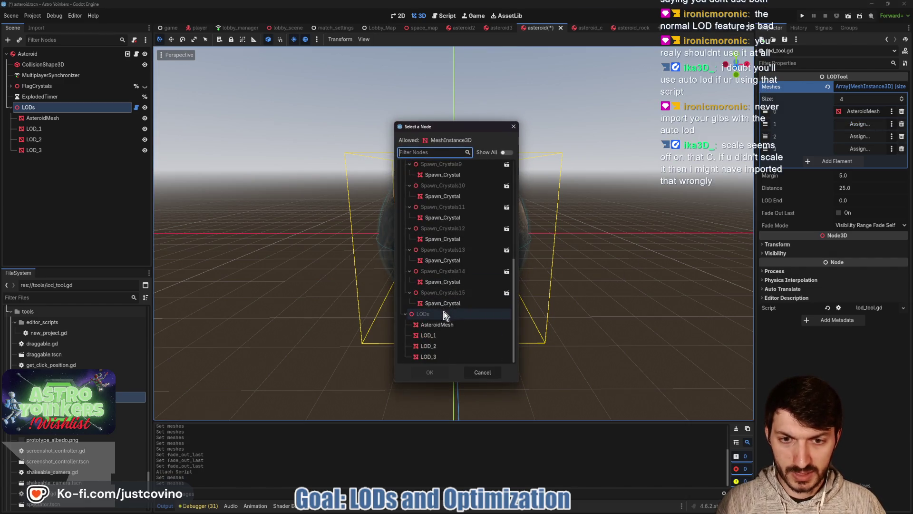
left_click(441, 336)
left_click(441, 372)
left_click(858, 136)
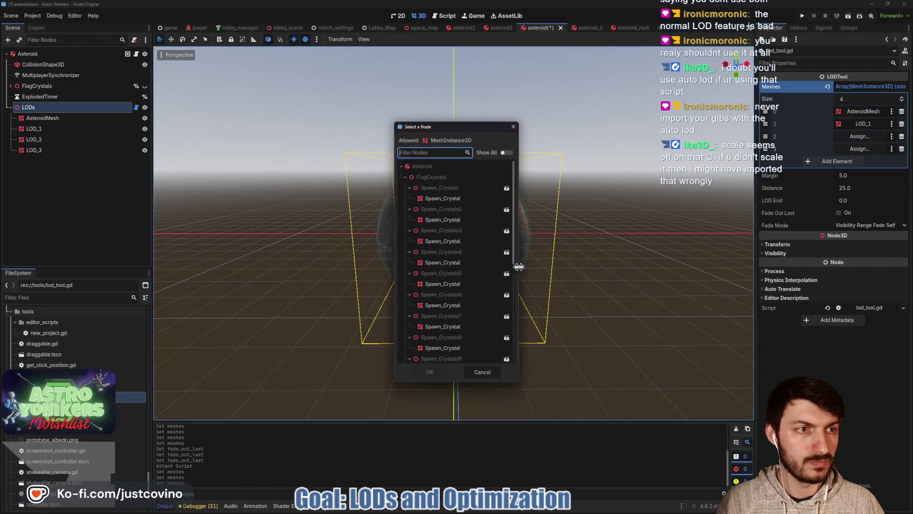
scroll(453, 321, "down", 5)
left_click(436, 346)
left_click(430, 372)
left_click(858, 149)
scroll(461, 315, "down", 5)
left_click(442, 356)
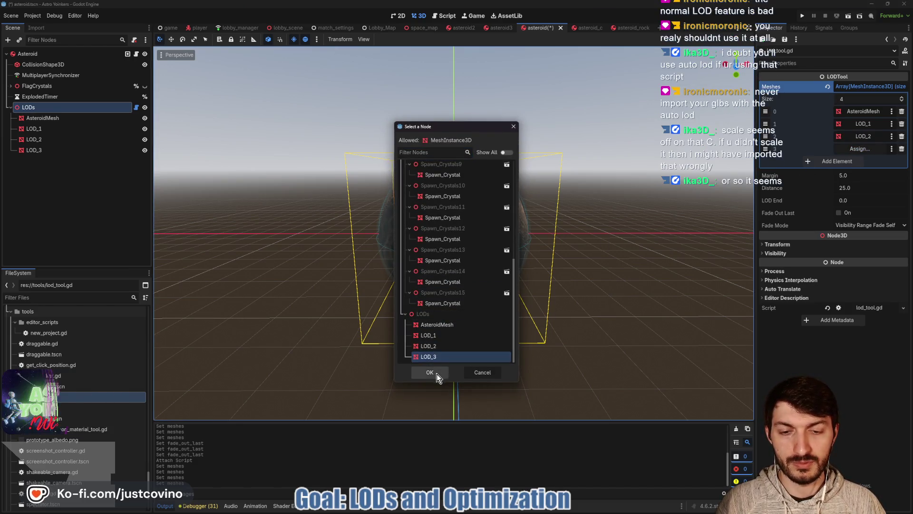
left_click(429, 373)
key("ctrl+s")
key("ctrl+s")
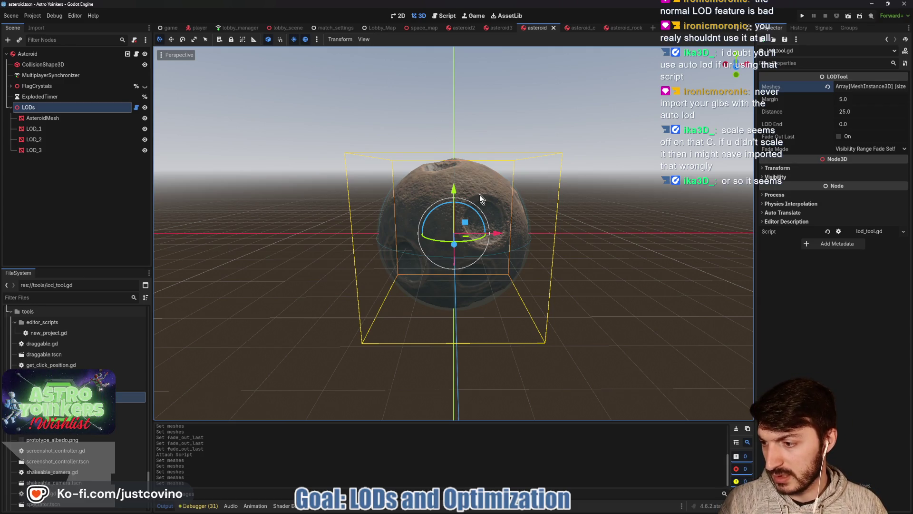
- In the asteroid3 scene, attach res://tools/lod_tool.gd to the LODs node
left_click(501, 30)
left_click(114, 108)
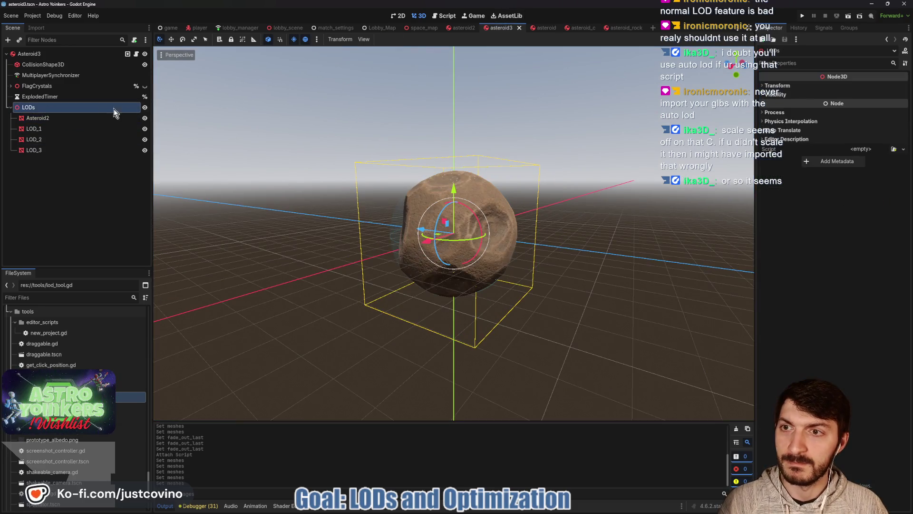
left_click(135, 39)
left_click(526, 240)
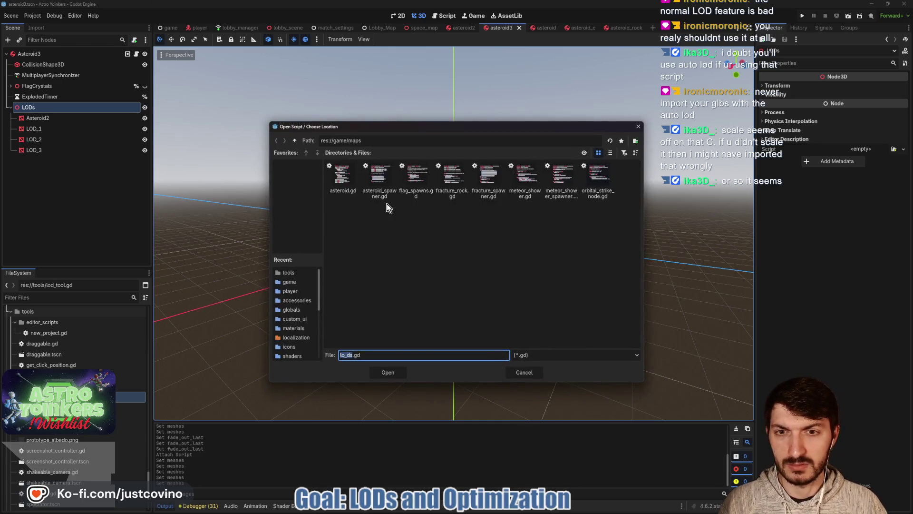
left_click(294, 140)
left_click(294, 141)
double_click(597, 183)
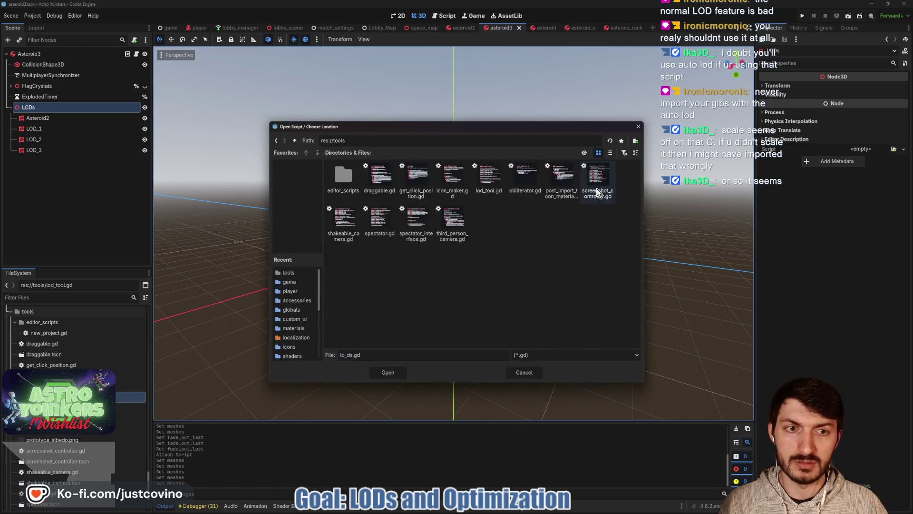
left_click(488, 179)
left_click(388, 373)
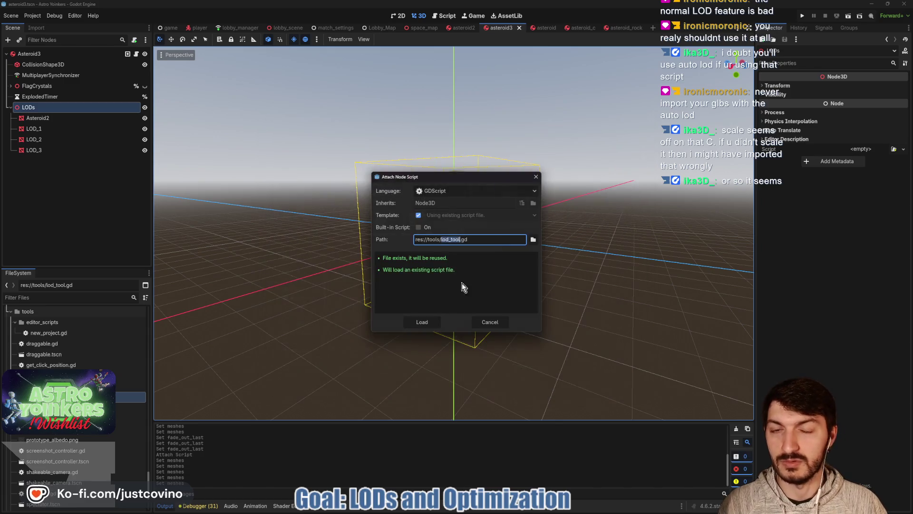
left_click(432, 323)
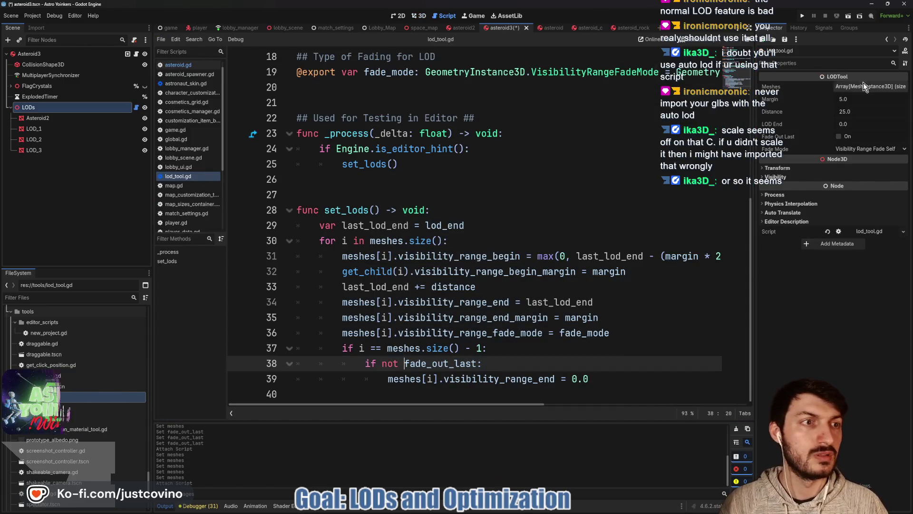
- Add four Meshes elements and set the first to Asteroid2
left_click(861, 86)
left_click(849, 111)
left_click(843, 125)
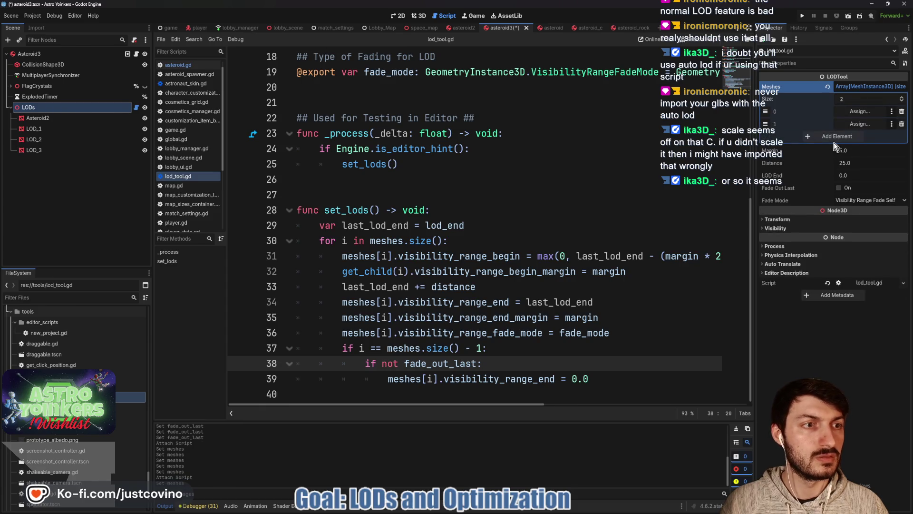
left_click(834, 137)
left_click(830, 153)
left_click(860, 149)
scroll(451, 261, "down", 5)
left_click(450, 324)
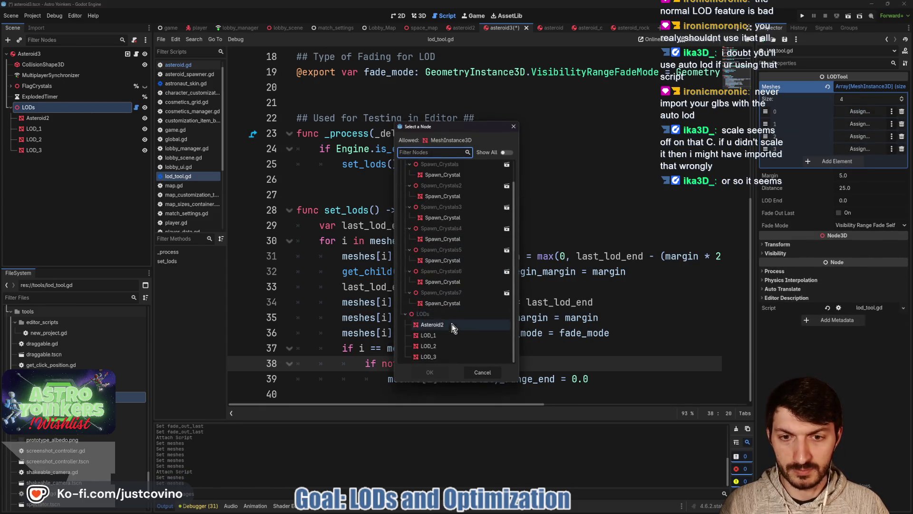
left_click(429, 372)
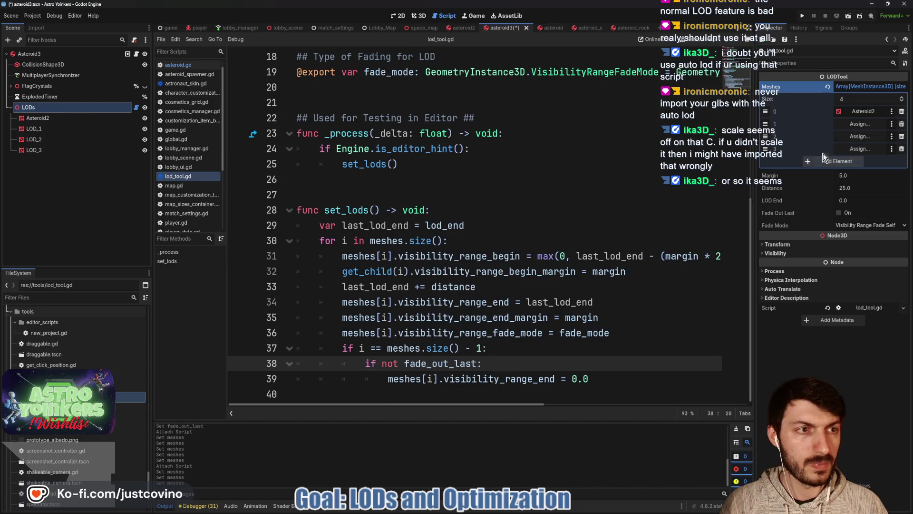
- Set the other Meshes elements to LOD_1, LOD_2 and LOD_3, collapse the array, and save
left_click(859, 124)
scroll(466, 313, "down", 3)
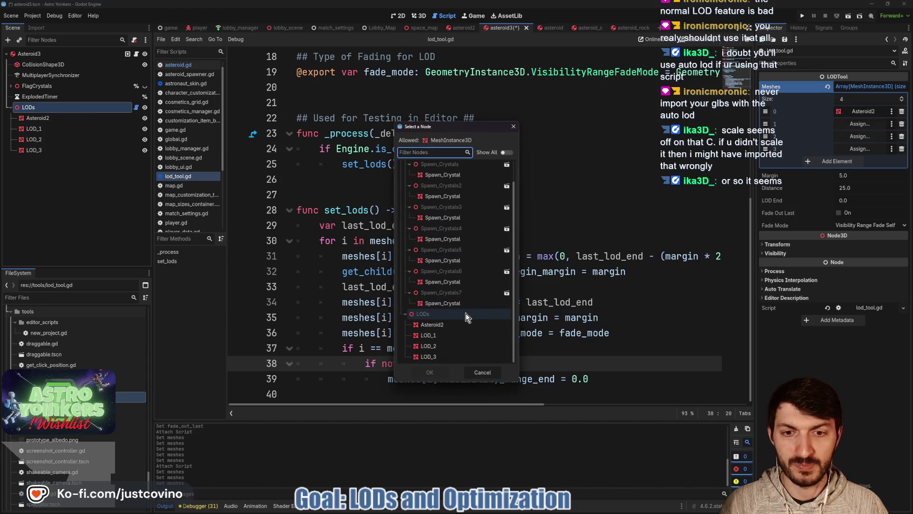
double_click(438, 336)
left_click(859, 137)
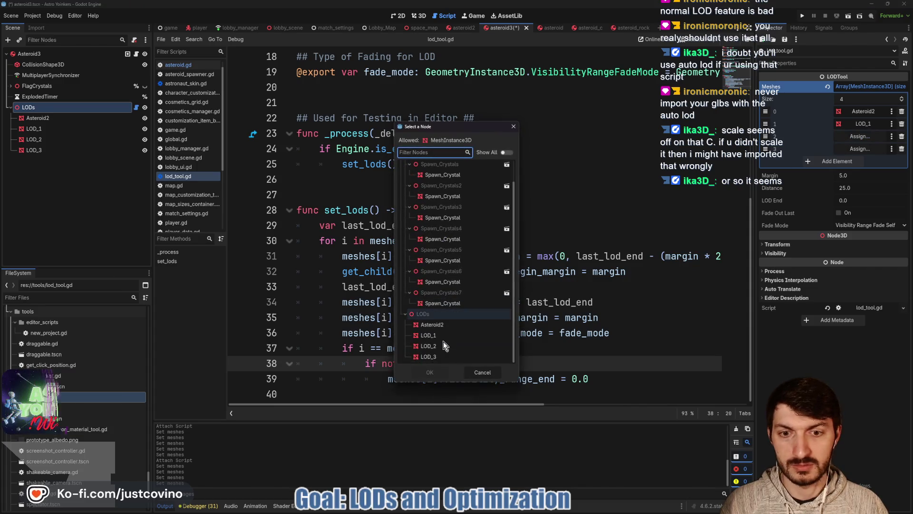
left_click(438, 346)
left_click(429, 371)
left_click(860, 149)
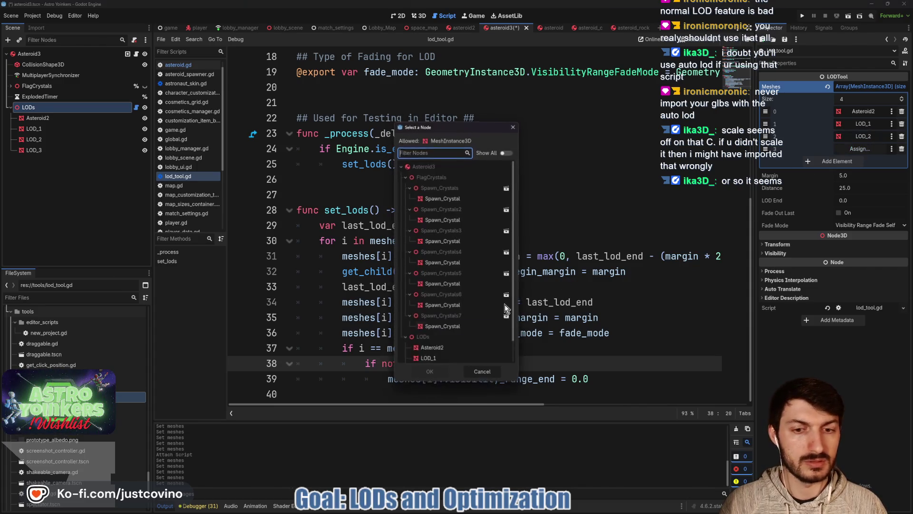
left_click(428, 356)
left_click(430, 372)
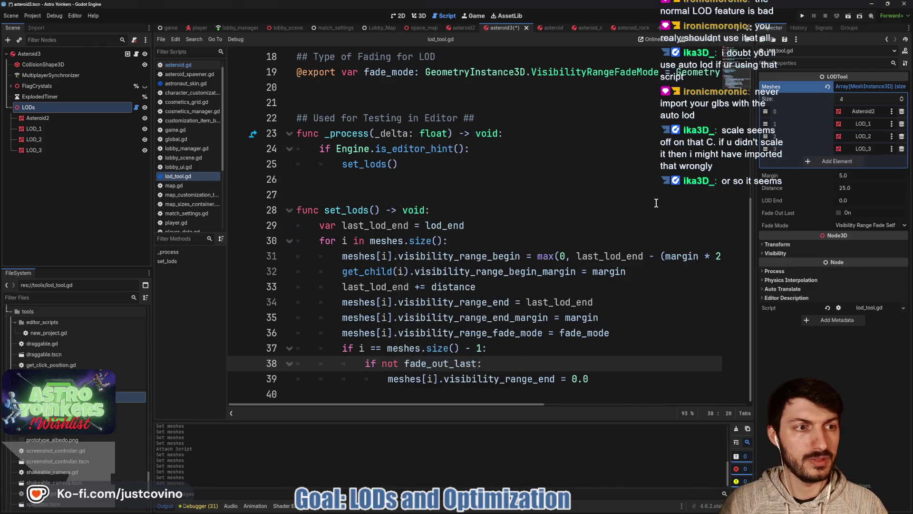
left_click(865, 89)
key("ctrl+s")
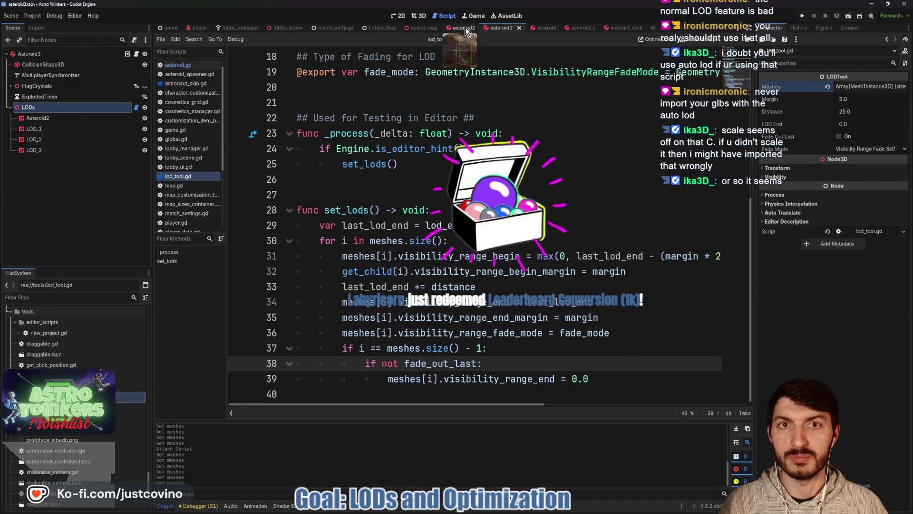
- In the asteroid2 scene, load res://tools/lod_tool.gd as the LODs node's script
left_click(465, 30)
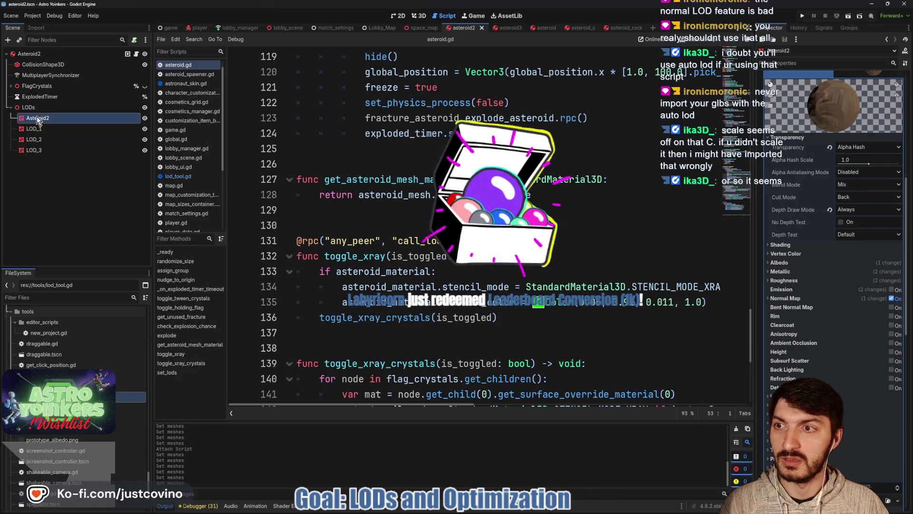
left_click(55, 108)
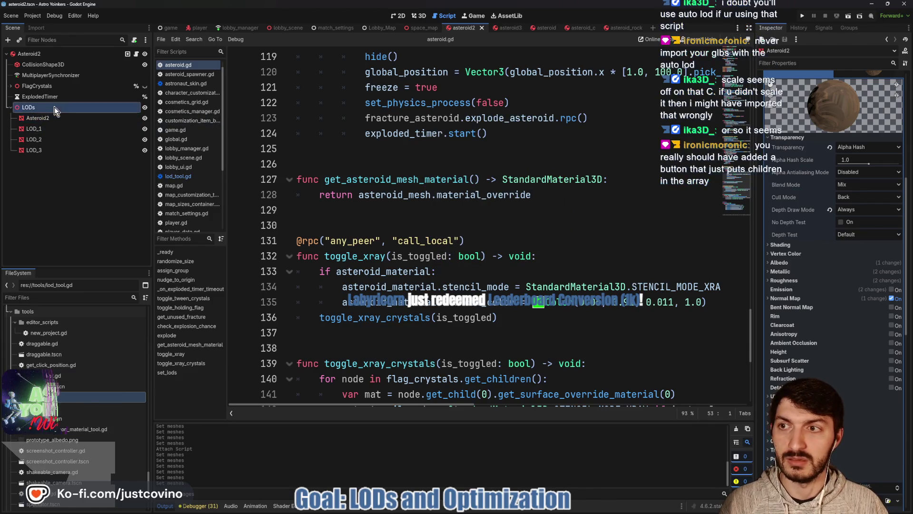
left_click(134, 40)
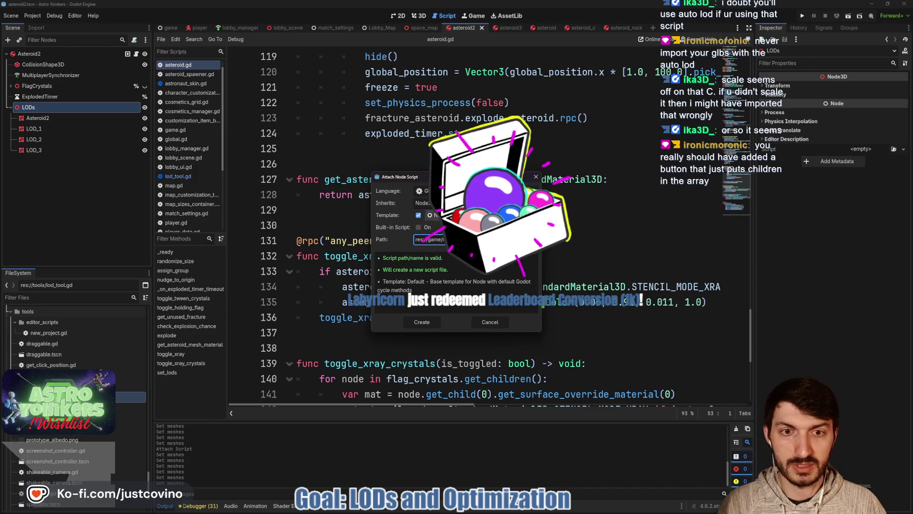
left_click(531, 239)
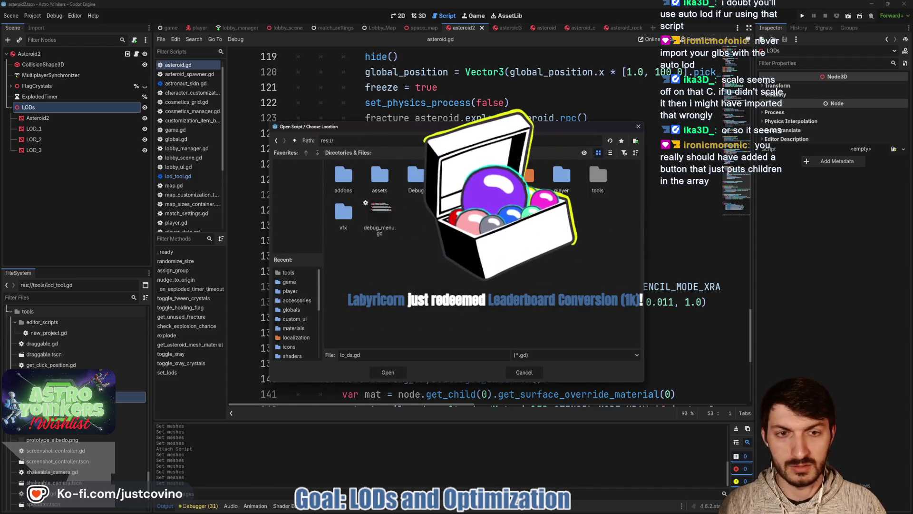
double_click(605, 187)
left_click(493, 177)
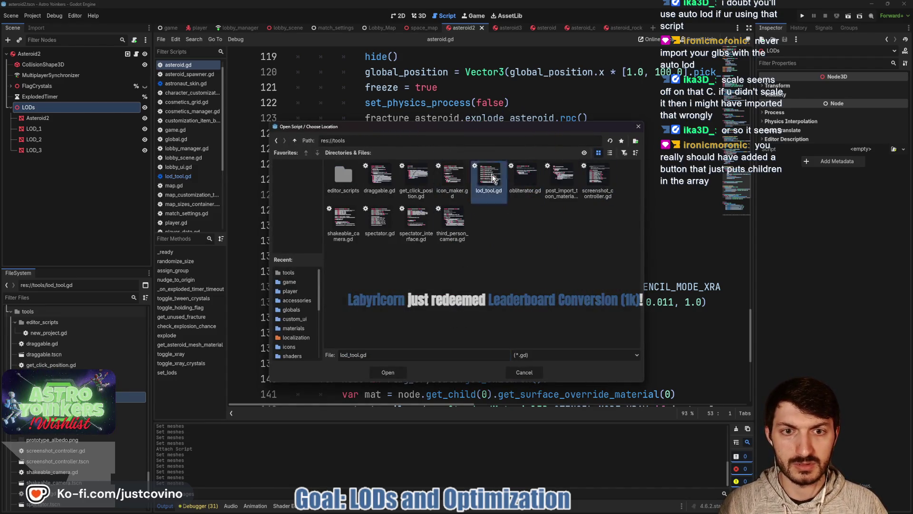
left_click(388, 372)
left_click(422, 321)
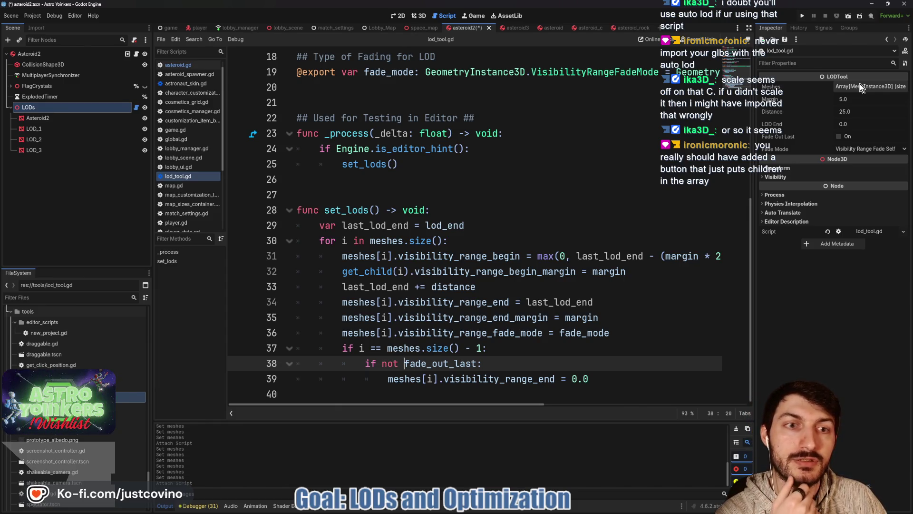
- Declare 'func populate_meshes() -> void:' at the end of lod_tool.gd
scroll(438, 196, "up", 6)
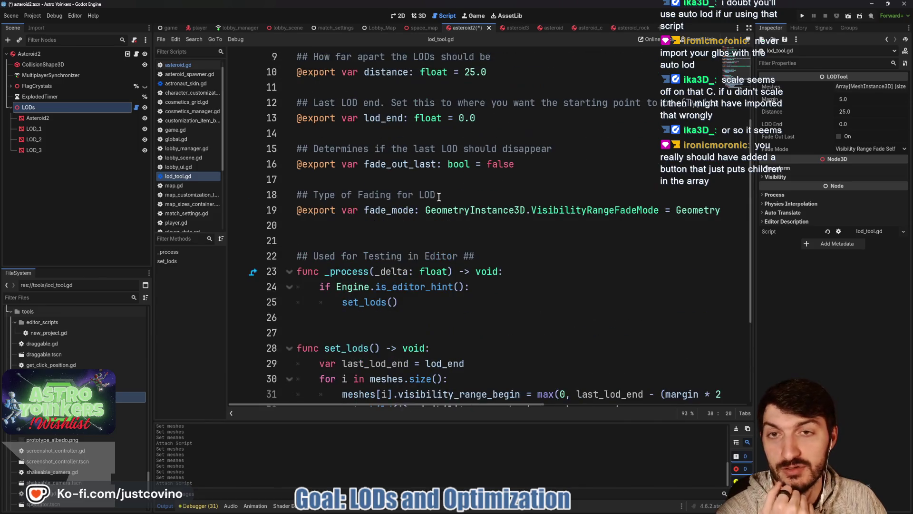
left_click(309, 88)
scroll(480, 227, "down", 6)
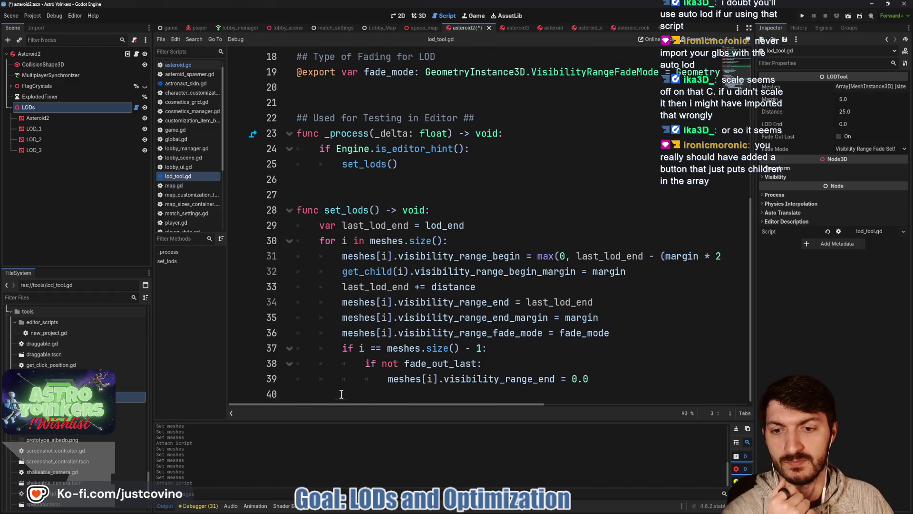
left_click(341, 394)
key("Return")
key("Return")
key("Return")
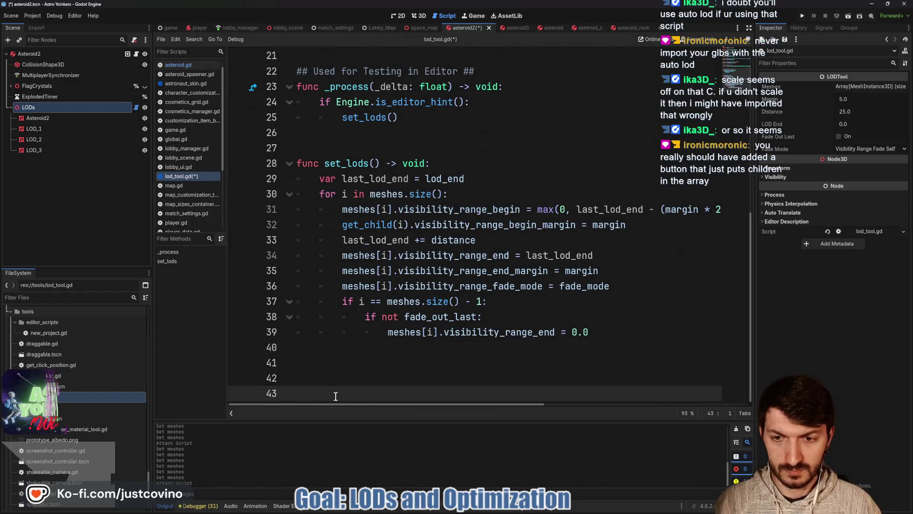
key("Up")
type("func populate_")
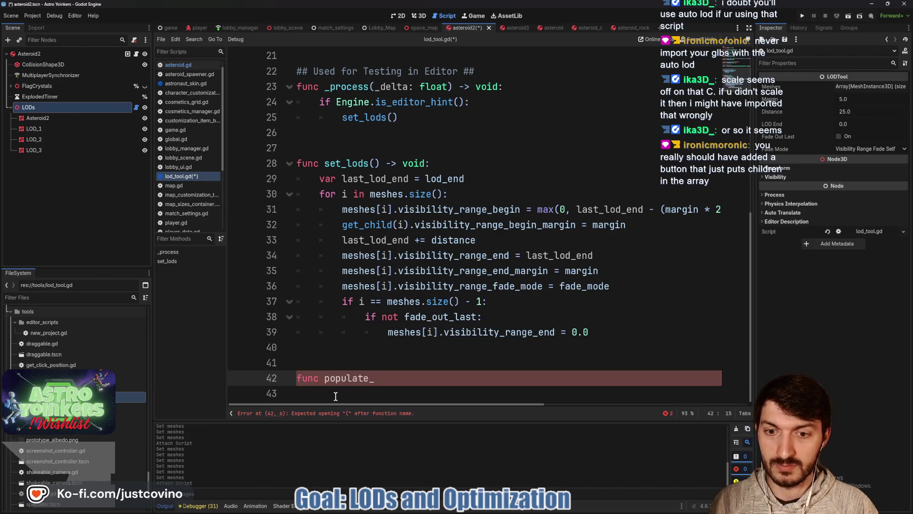
type("meshes()")
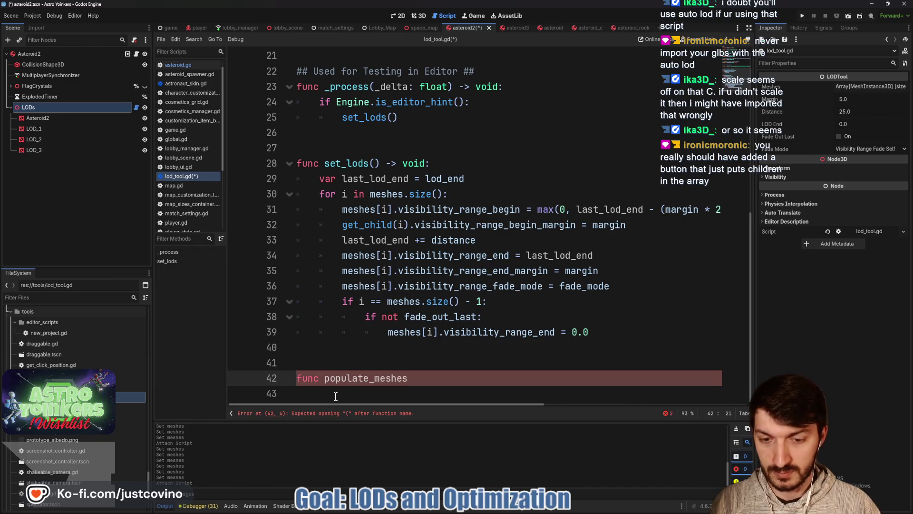
type(" -> void:")
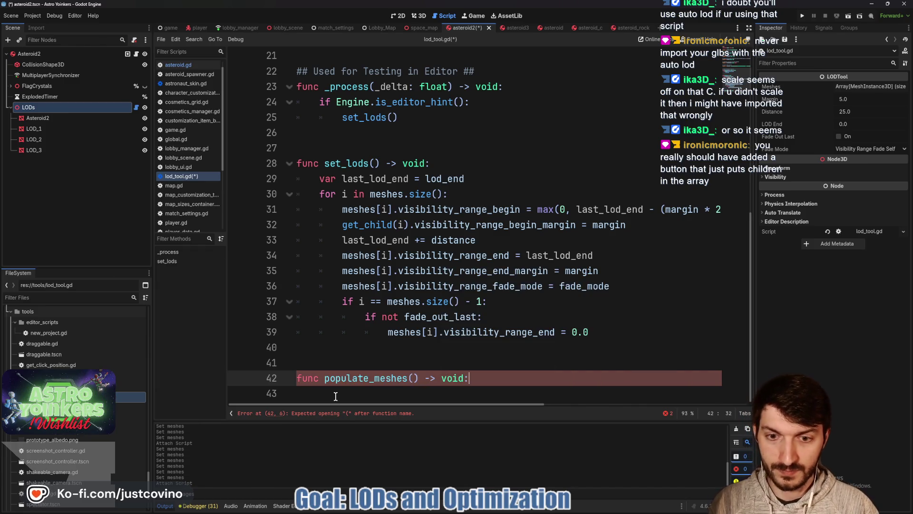
key("Return")
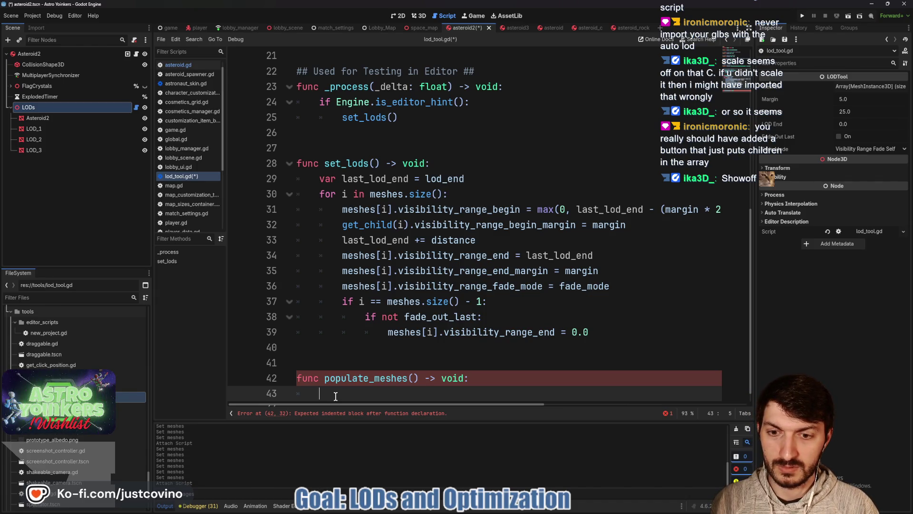
- Add a 'for child in get_children():' loop that calls meshes.append(child)
type("forchild in ge")
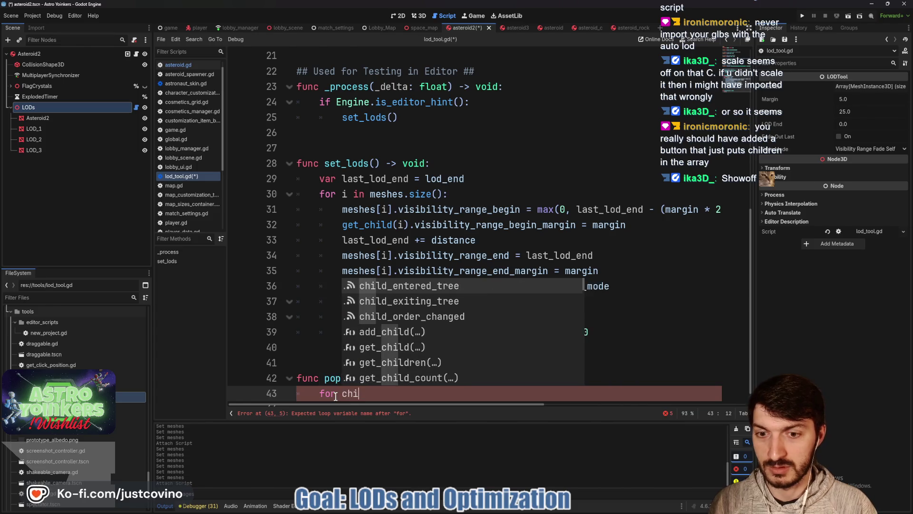
type("t_children()")
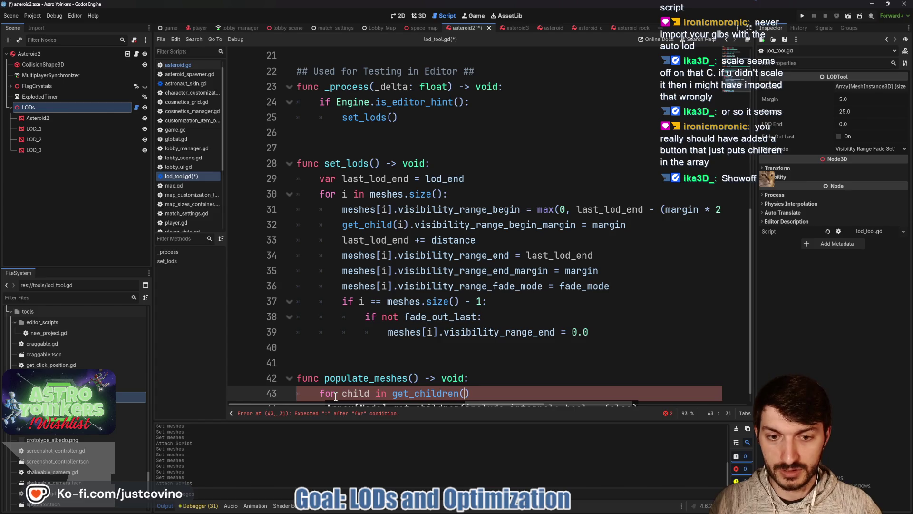
type(":")
key("Return")
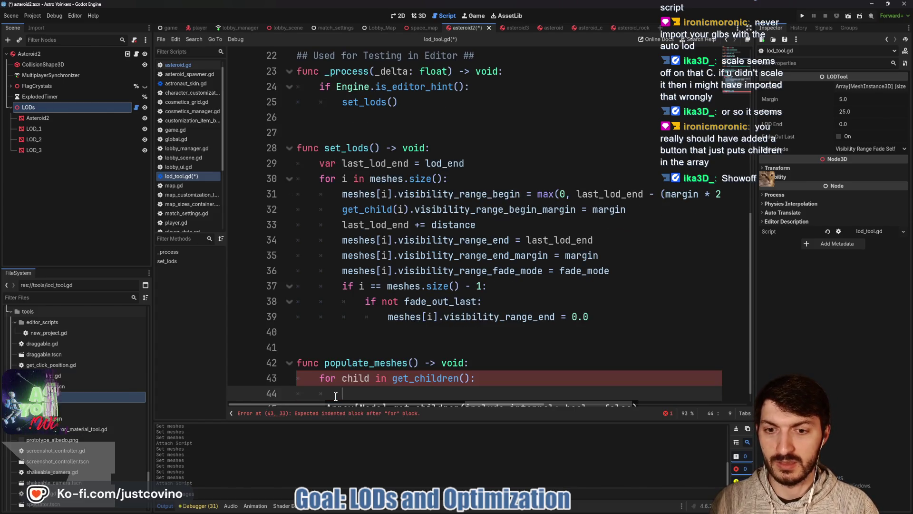
type("meshes.append(child")
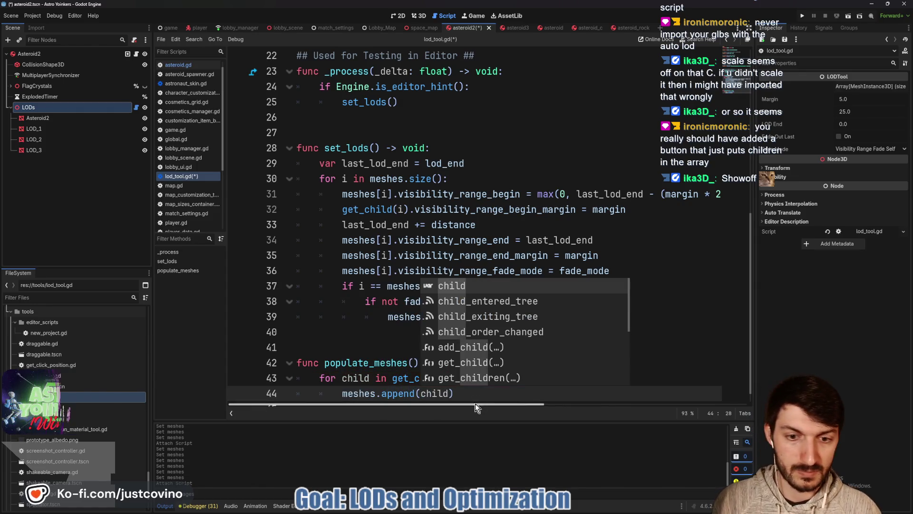
key("Return")
left_click(316, 351)
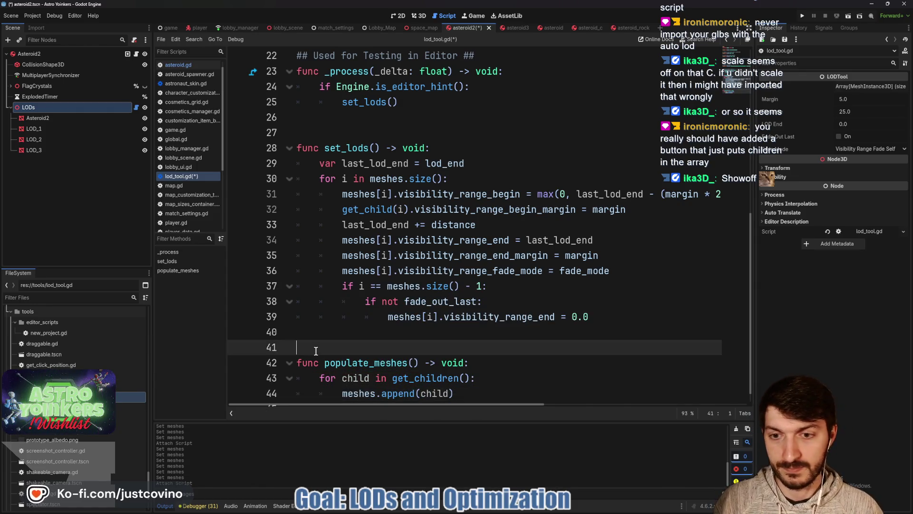
- Add a ## doc comment describing the lazy populate helper and save the script
key("Return")
type("##")
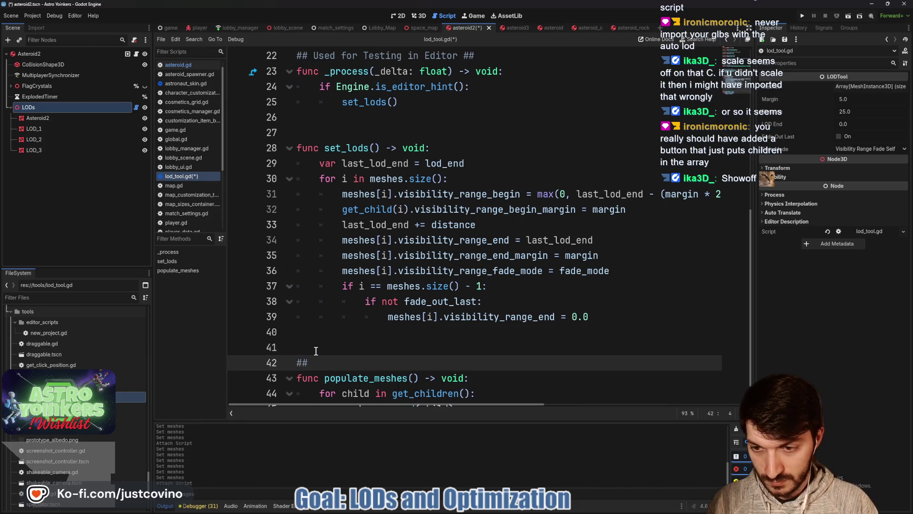
type("lazy, populate array this way")
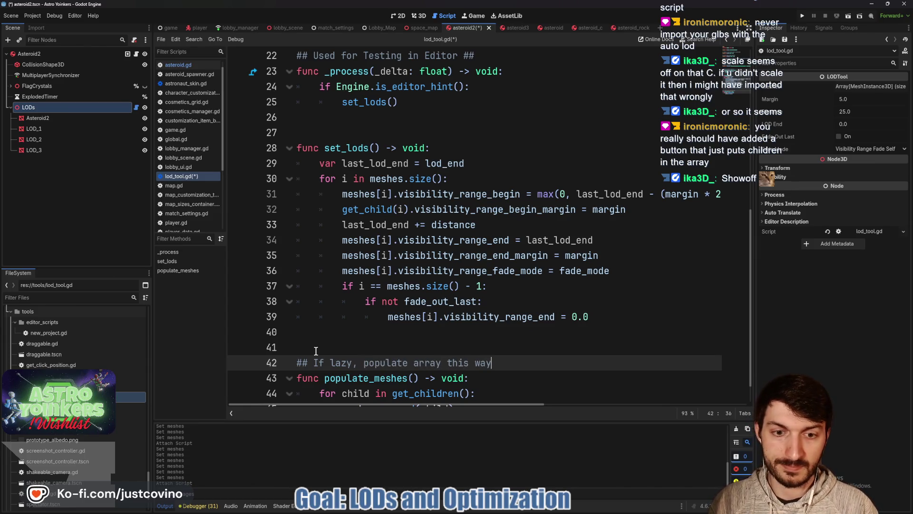
type(" ##")
key("ctrl+s")
scroll(420, 250, "up", 6)
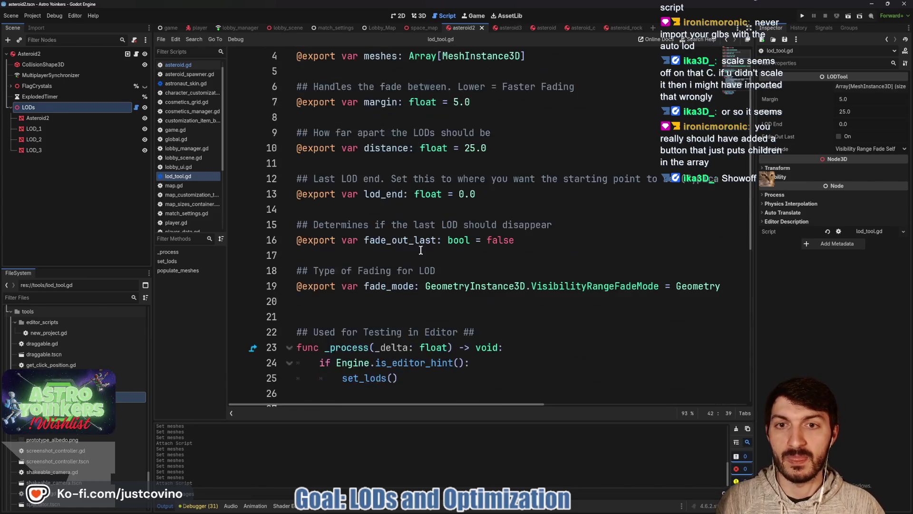
scroll(421, 251, "up", 2)
left_click(373, 90)
key("Return")
key("Return")
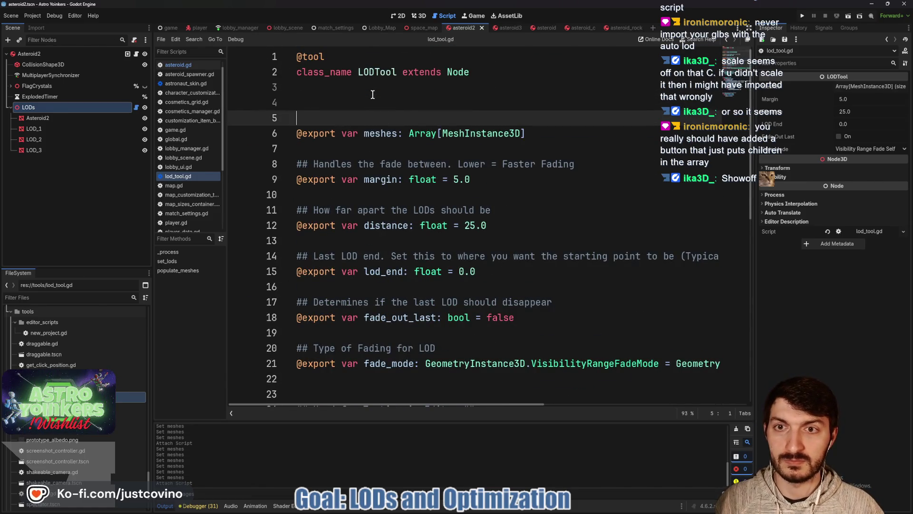
key("Up")
type("##")
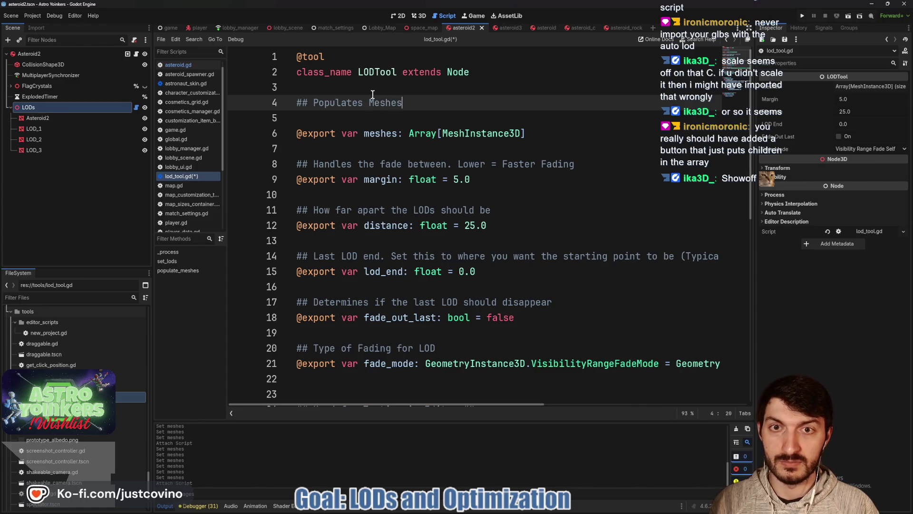
type(" Array. Use if Lazy.")
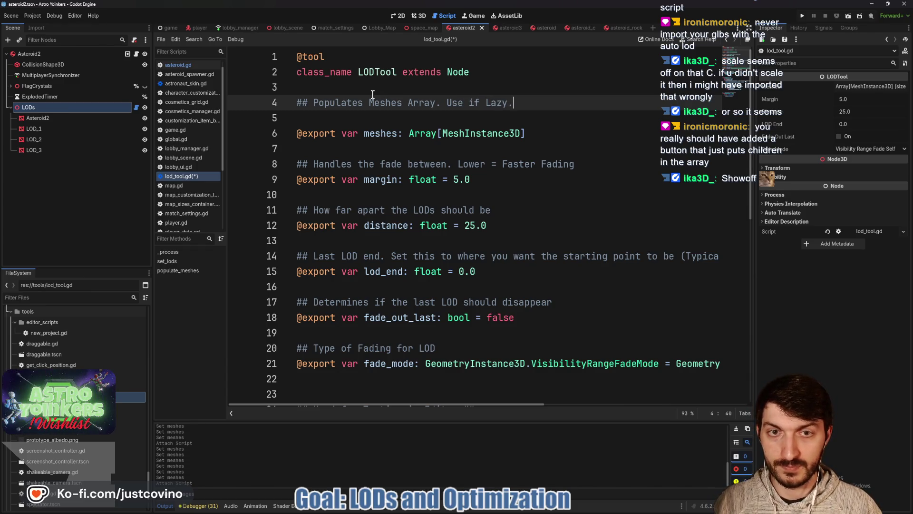
key("Return")
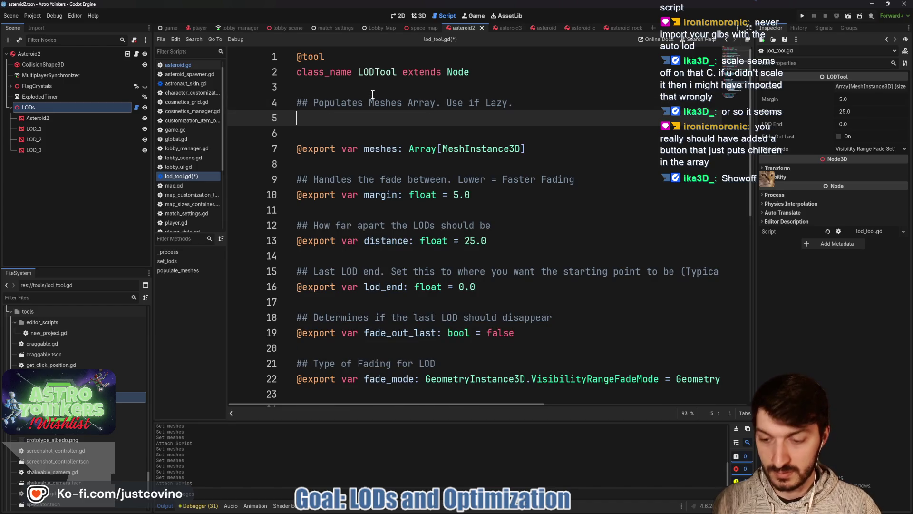
type("@export_")
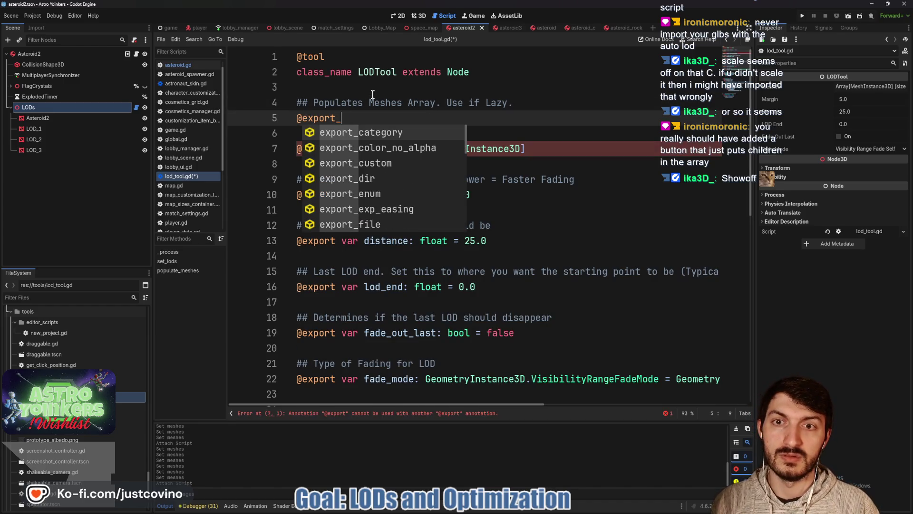
type("tool")
key("Return")
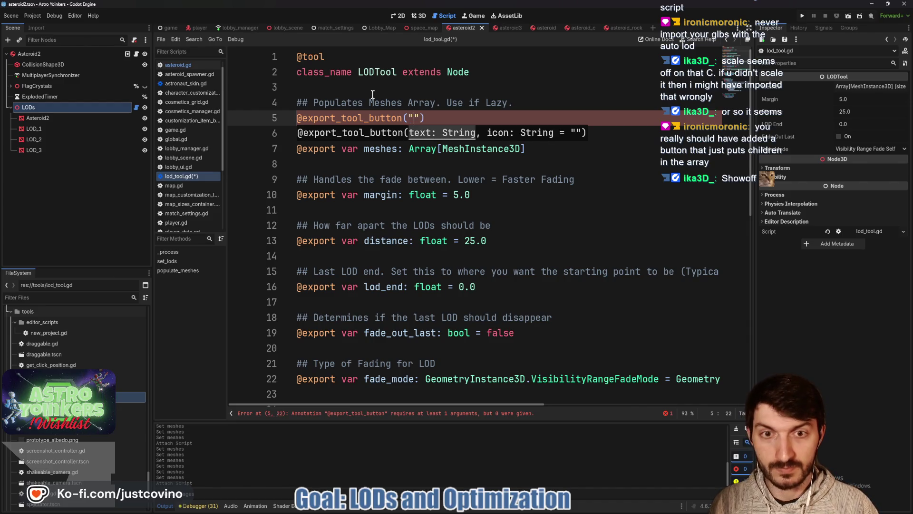
type("late Meshes")
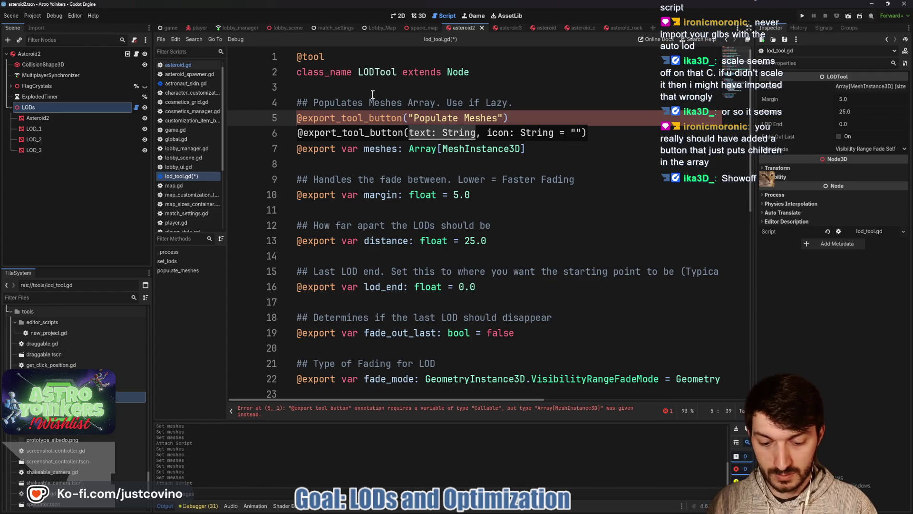
type("var")
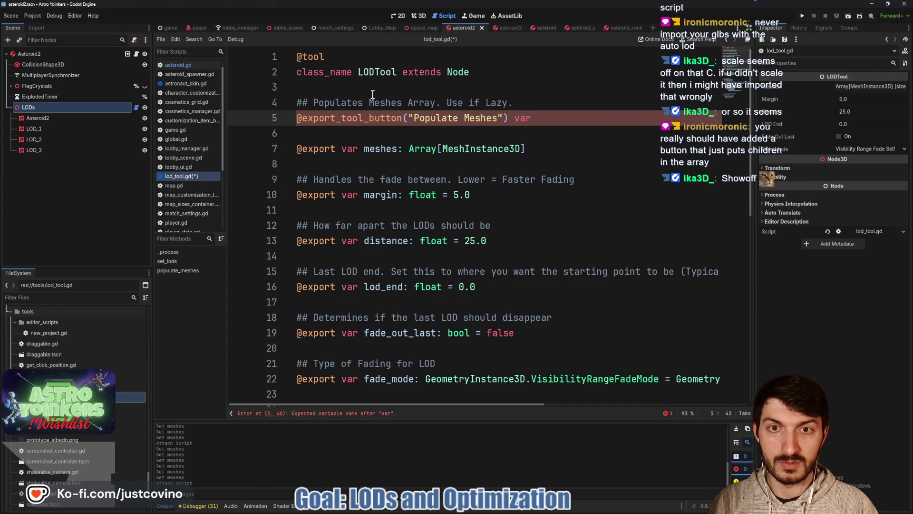
type("po")
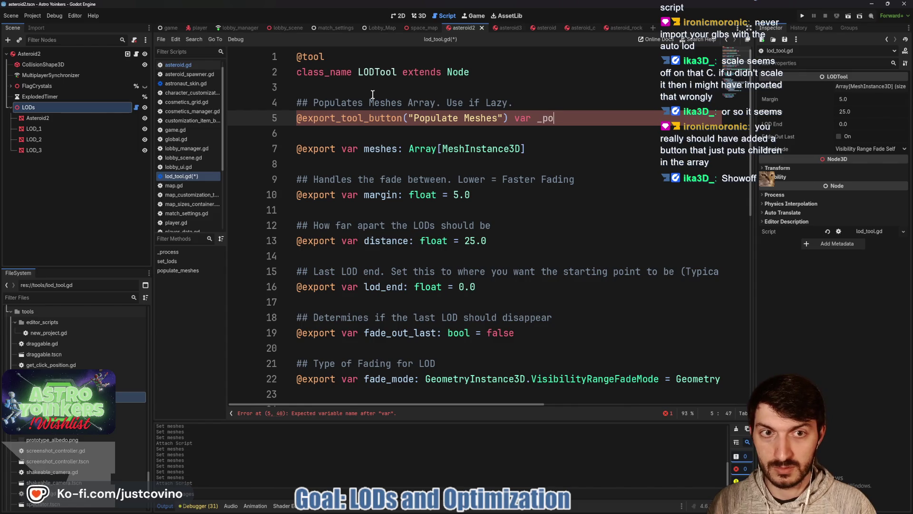
type(" = set")
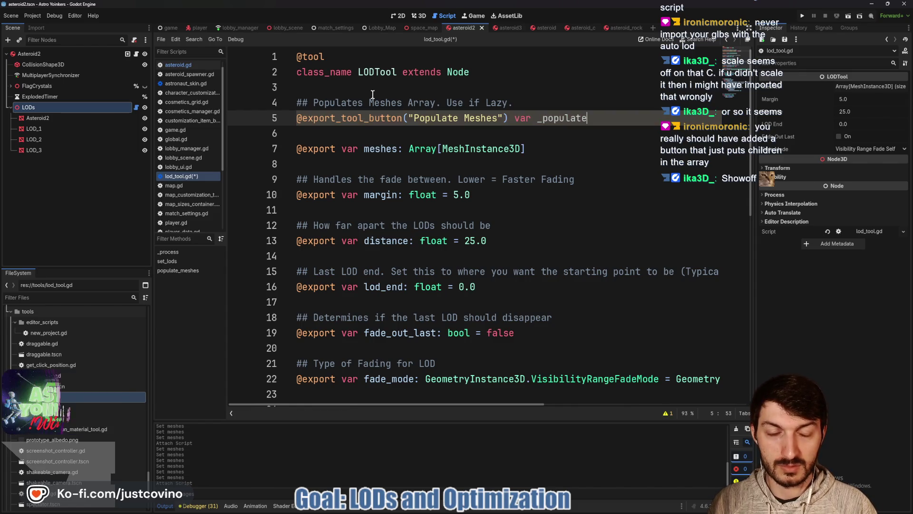
type(":_p")
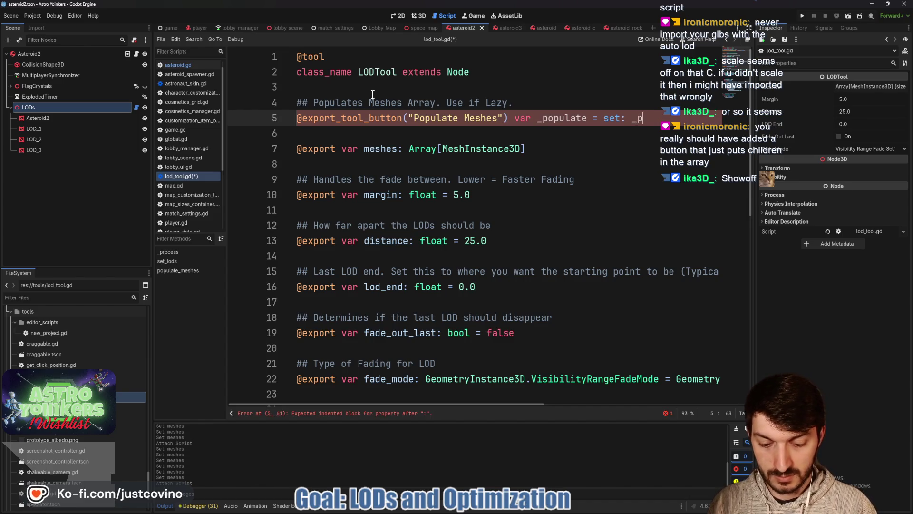
type("opulate")
- Rename the function to _populate_meshes and wire it as the tool button's setter
scroll(395, 233, "down", 8)
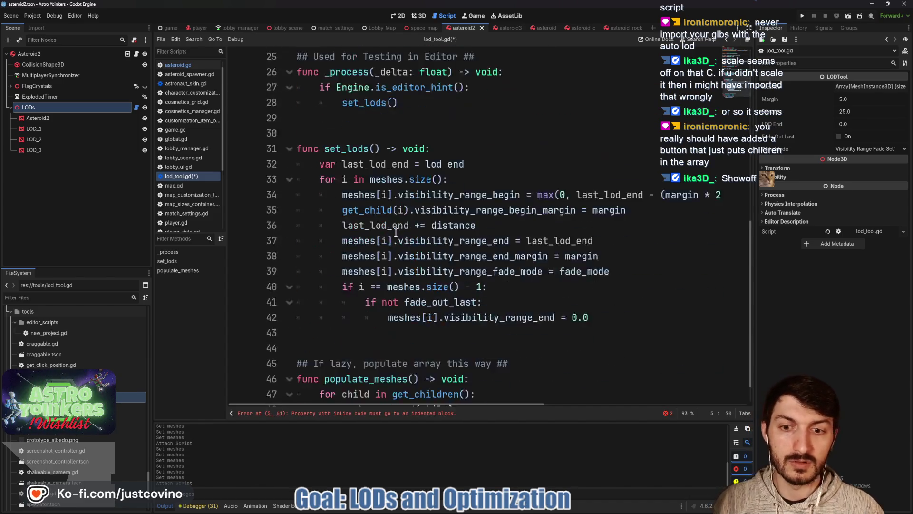
scroll(396, 233, "down", 1)
left_click(322, 351)
type("_")
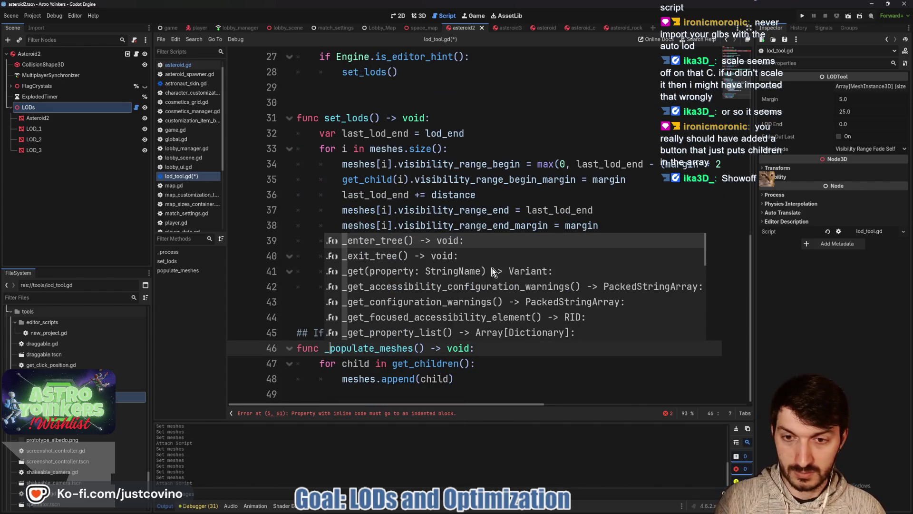
key("Escape")
scroll(565, 262, "up", 9)
left_click(691, 117)
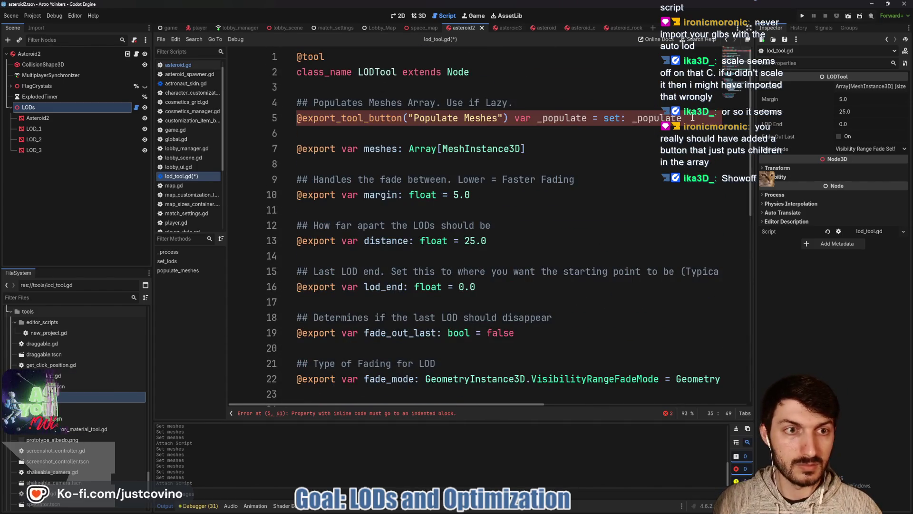
type("eshes")
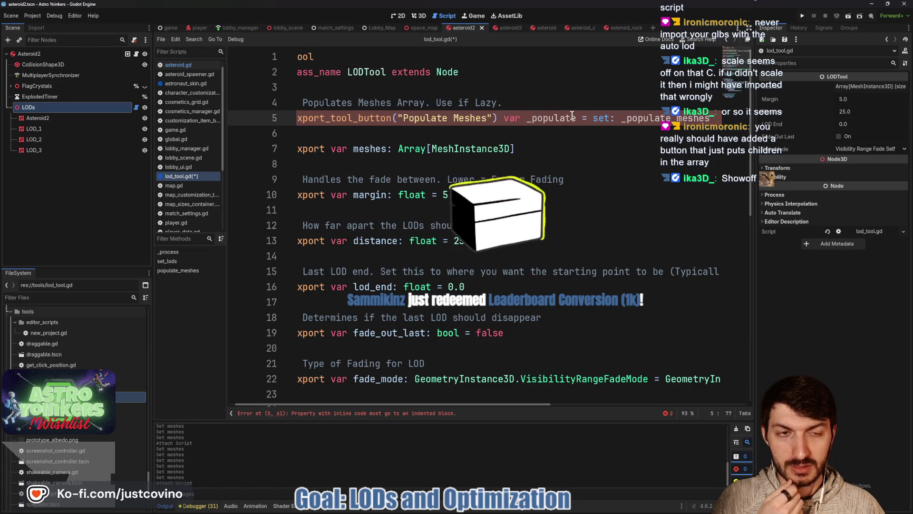
left_click(615, 117)
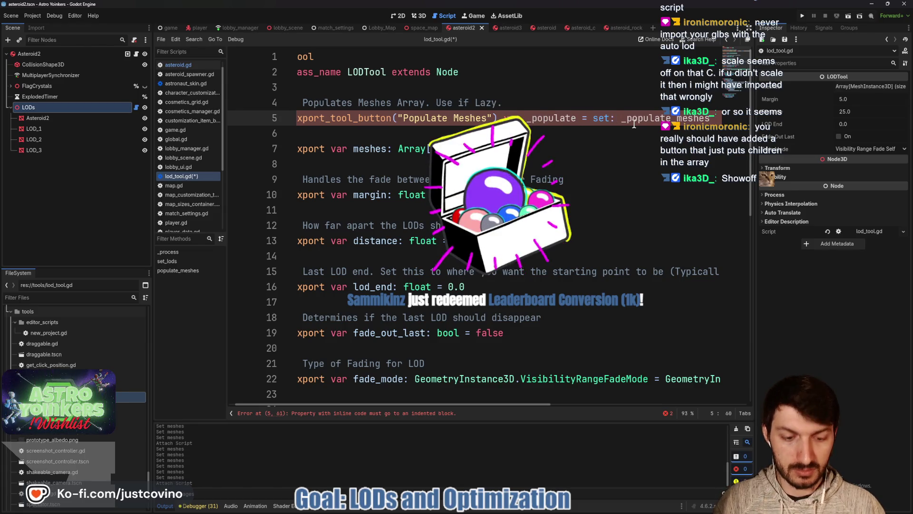
key("BackSpace")
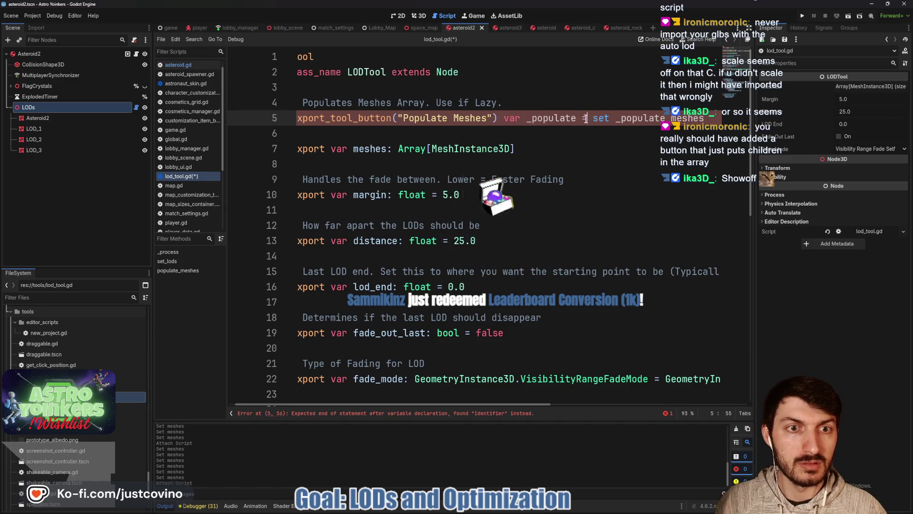
key("BackSpace")
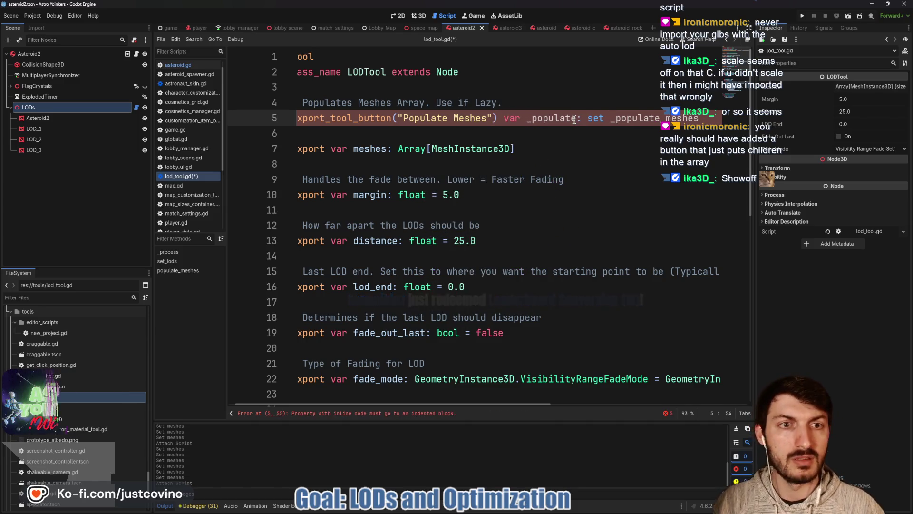
left_click(610, 119)
- Replace the colon after _populate on line 5 with '='
type("=")
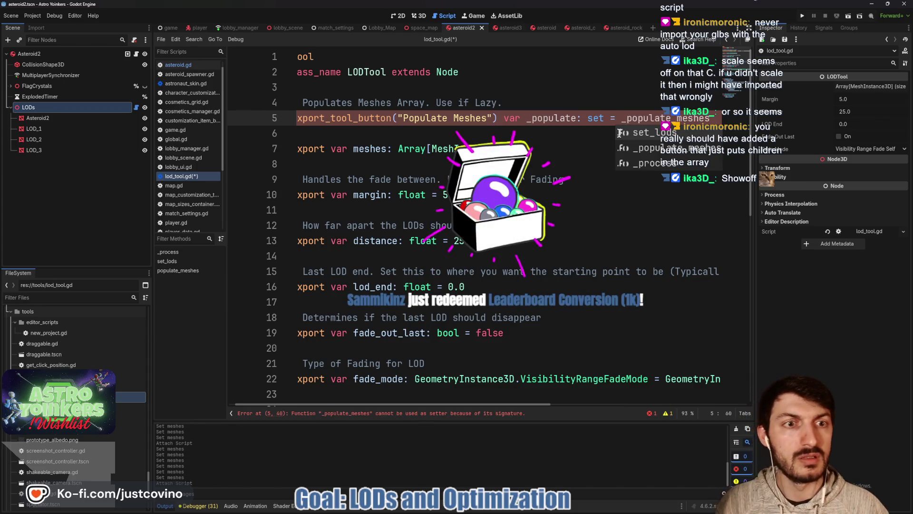
left_click(579, 135)
scroll(595, 138, "right", 3)
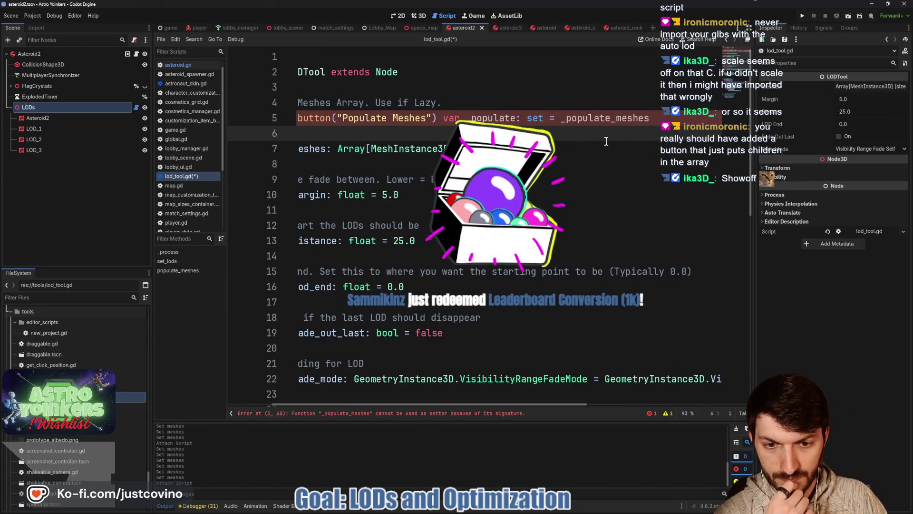
scroll(602, 144, "down", 7)
scroll(602, 143, "down", 2)
scroll(590, 150, "left", 3)
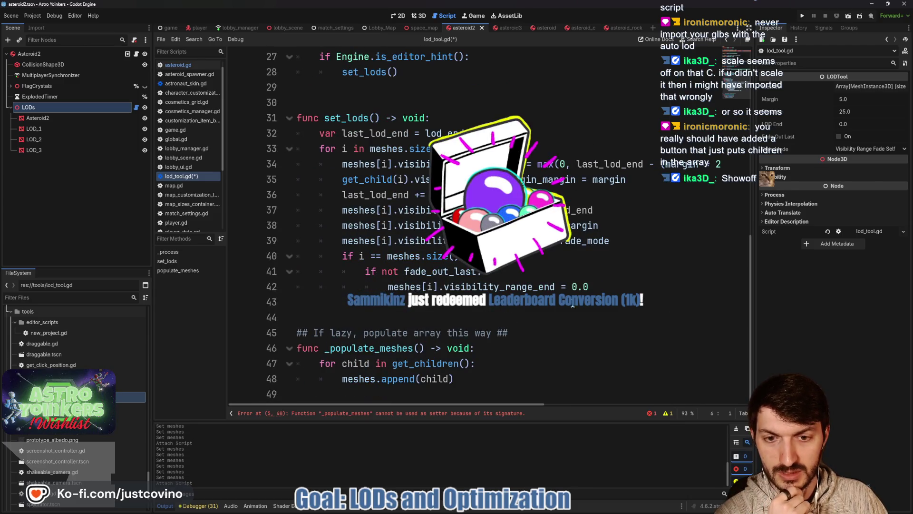
scroll(637, 282, "up", 7)
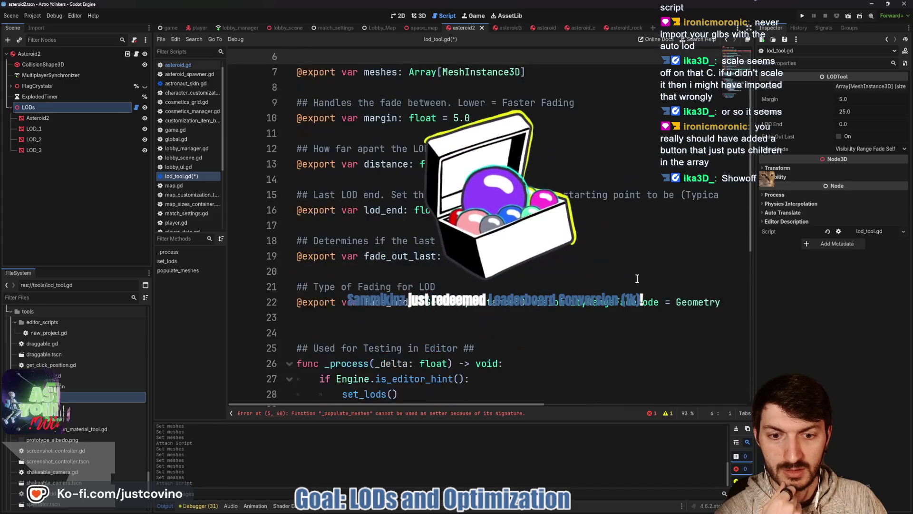
scroll(635, 278, "down", 7)
scroll(636, 278, "up", 9)
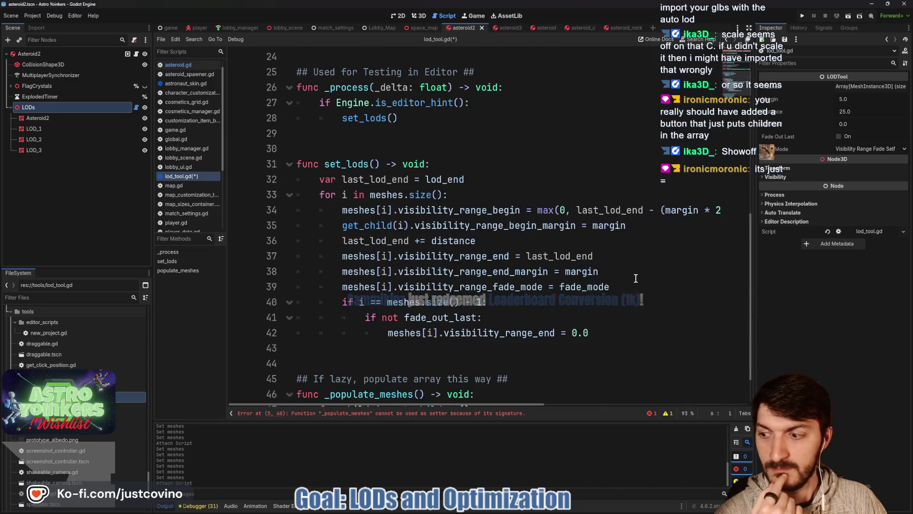
left_click(593, 119)
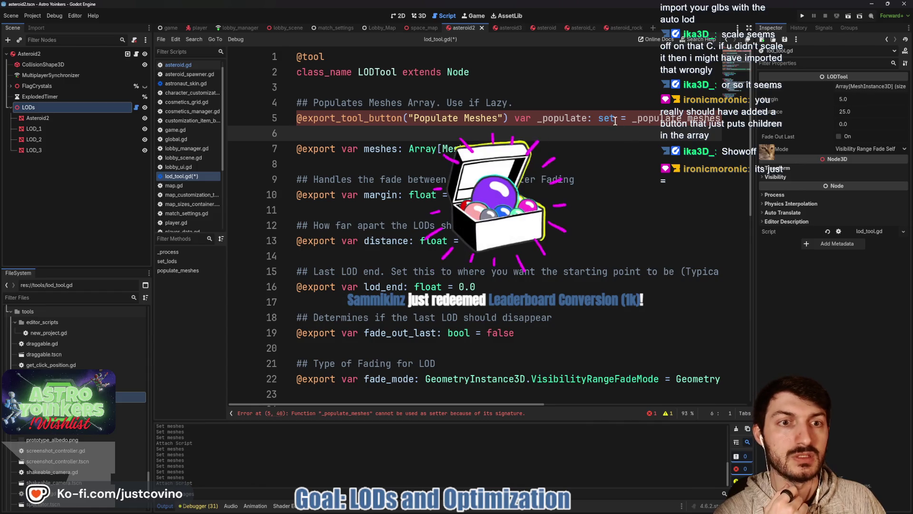
key("BackSpace")
type("=")
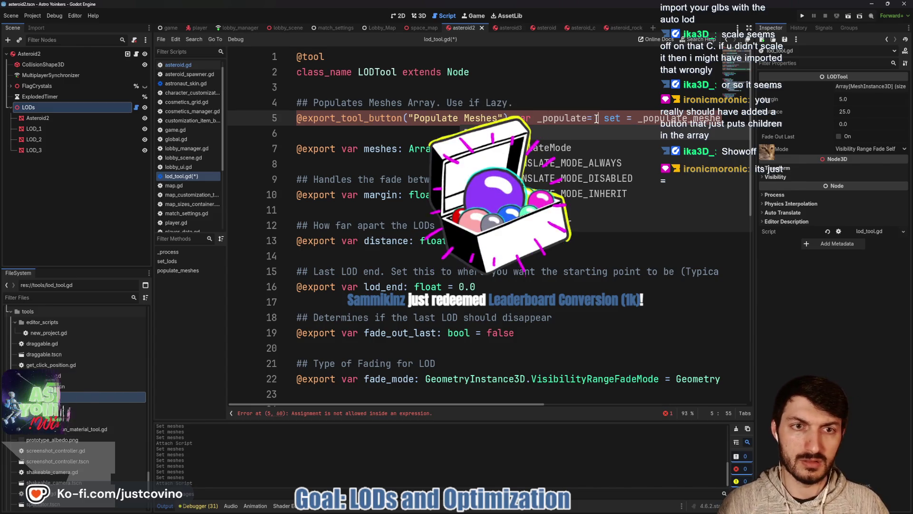
- Delete the leftover 'set =' so line 5 reads 'var _populate = _populate_meshes', and save lod_tool.gd
left_click(605, 118)
left_click_drag(604, 118, 588, 116)
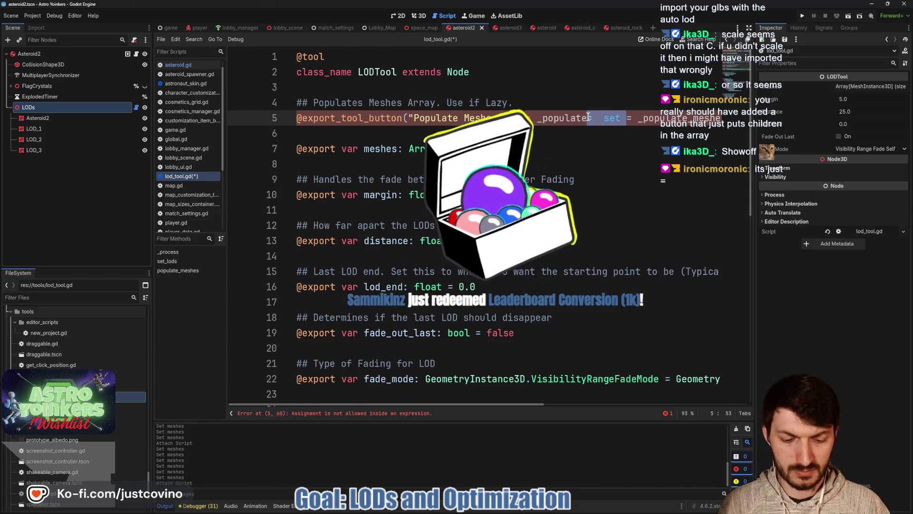
left_click(608, 138)
key("ctrl+s")
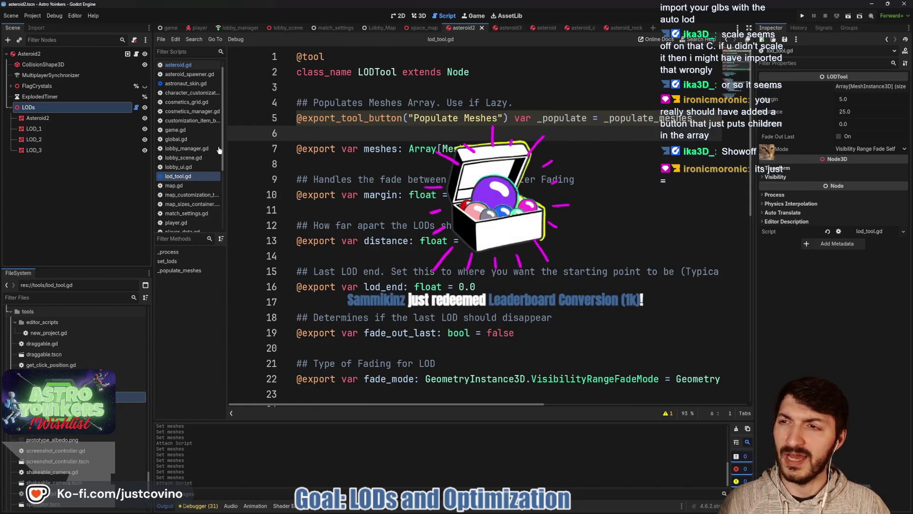
left_click(38, 117)
- Run Populate Meshes twice on LODs; Meshes stays empty and a Nil callable error appears
left_click(28, 107)
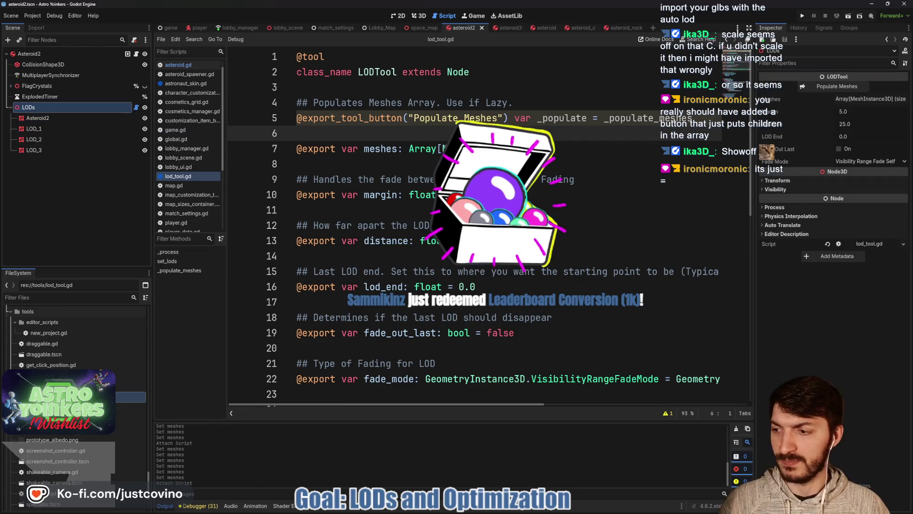
left_click(822, 86)
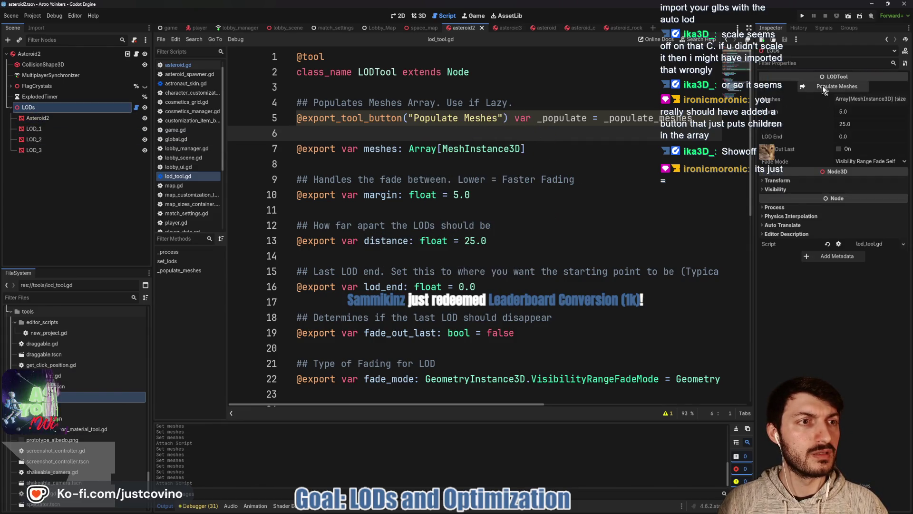
left_click(860, 97)
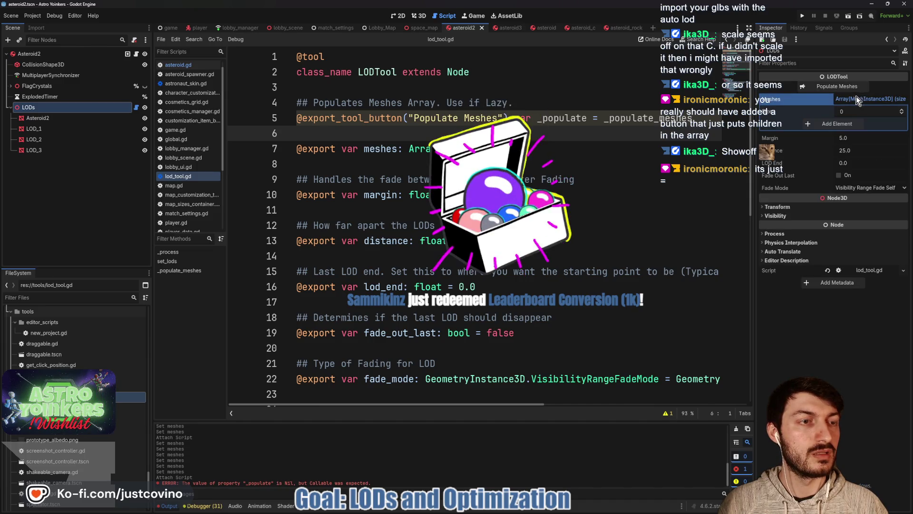
left_click(821, 88)
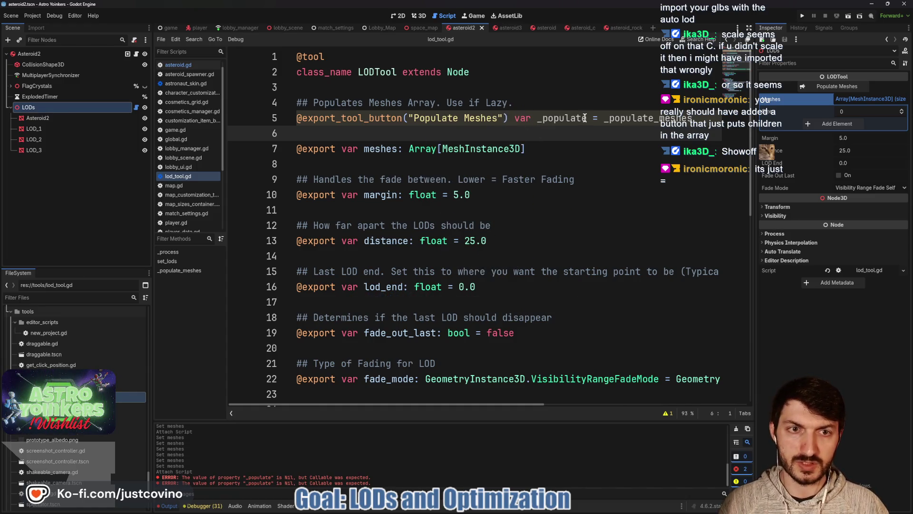
mouse_move(646, 120)
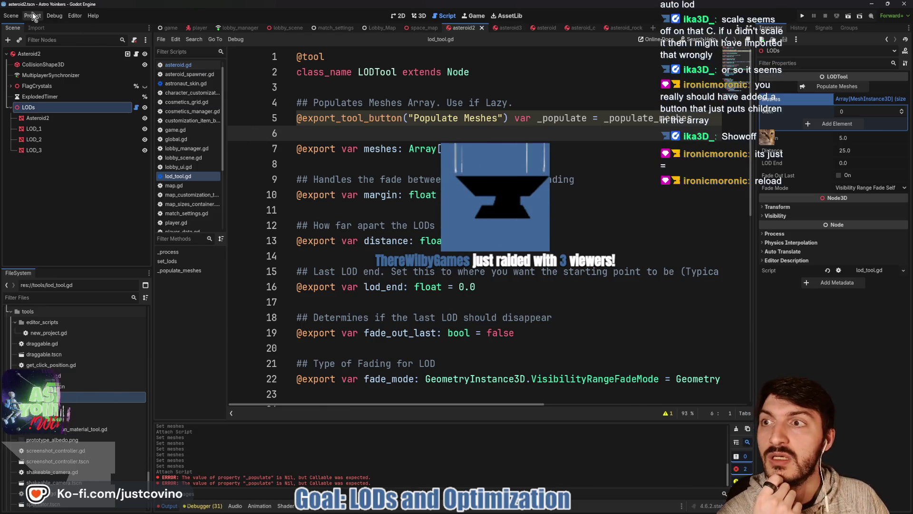
left_click(11, 15)
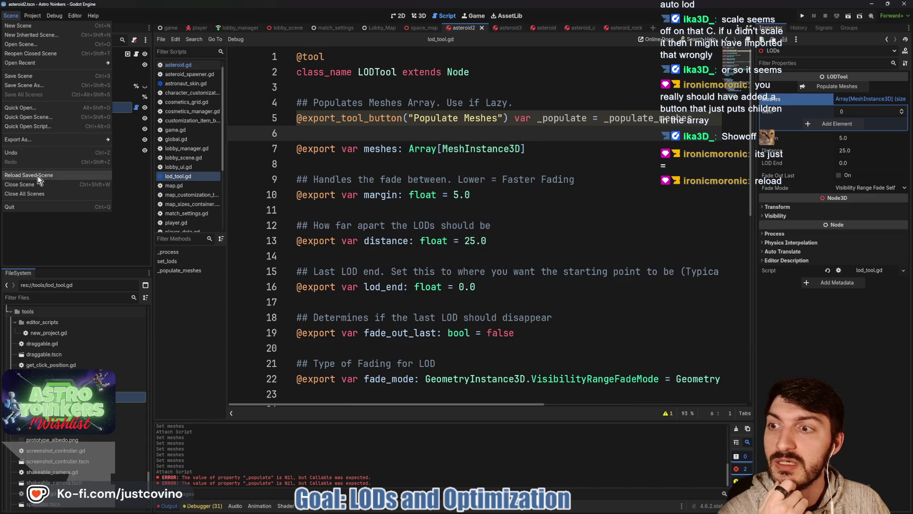
- Reload the saved scene, then Populate Meshes on LODs to fill Asteroid2 and LOD_1–LOD_3
left_click(38, 176)
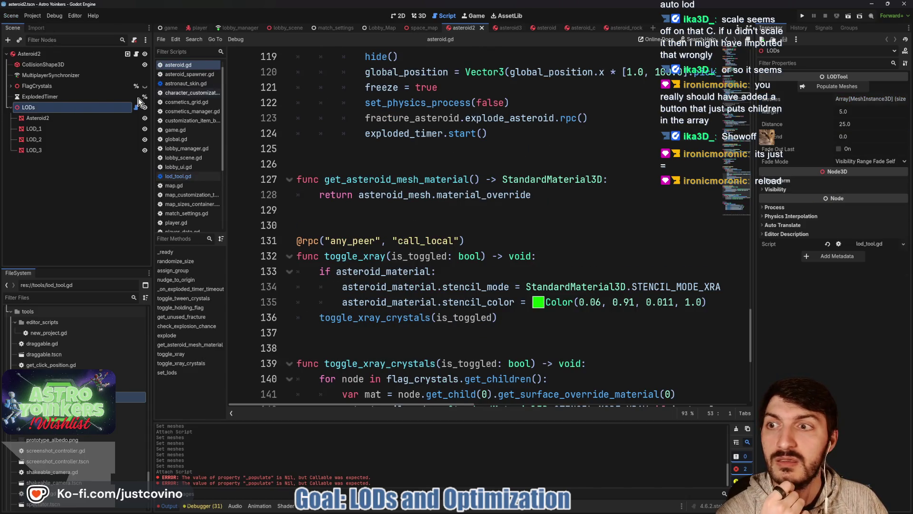
left_click(62, 118)
left_click(71, 107)
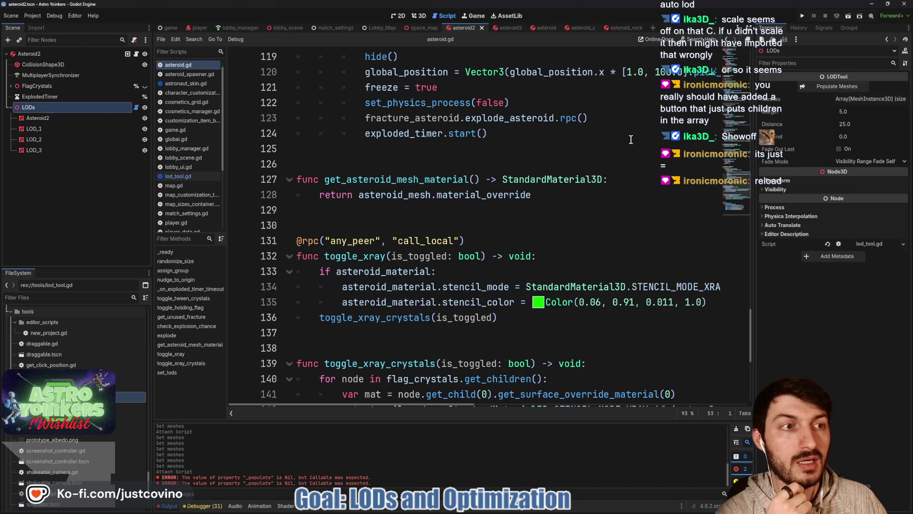
left_click(823, 84)
left_click(873, 96)
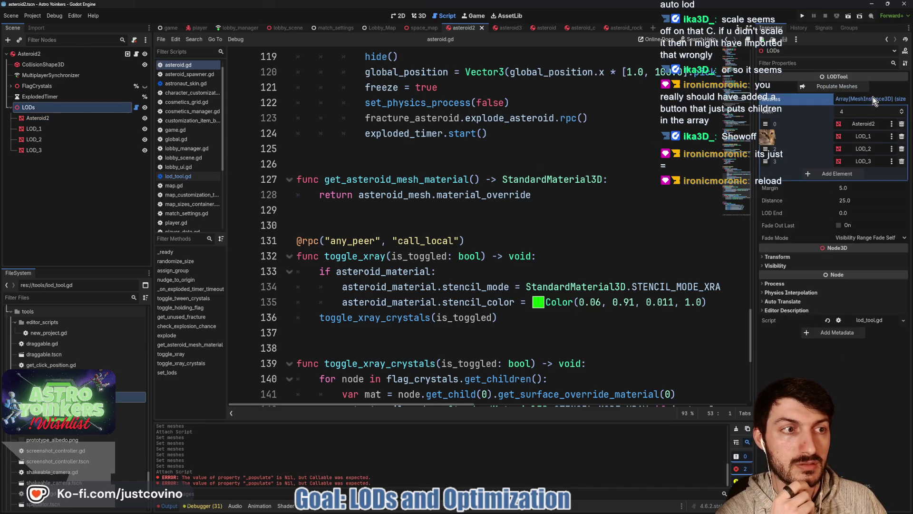
left_click(420, 16)
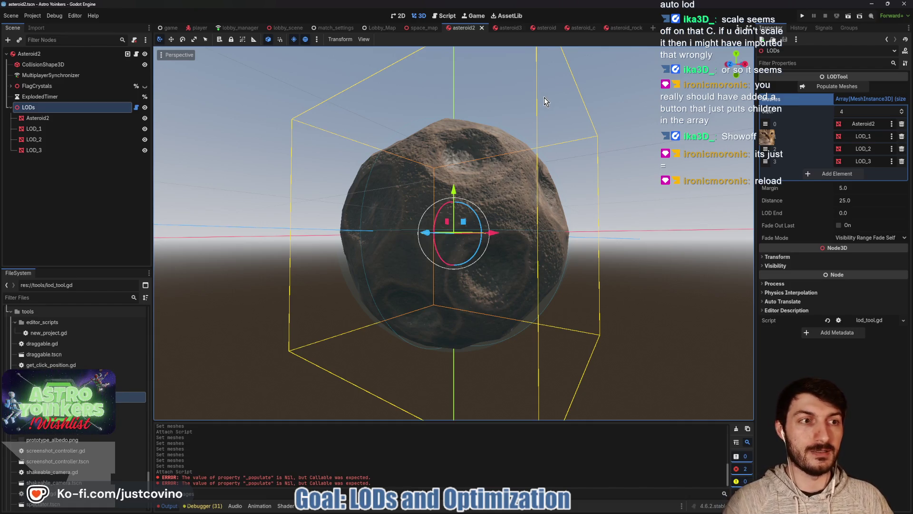
- Zoom the 3D view out and back in to watch the asteroid swap LODs, then save the scene
left_click(881, 99)
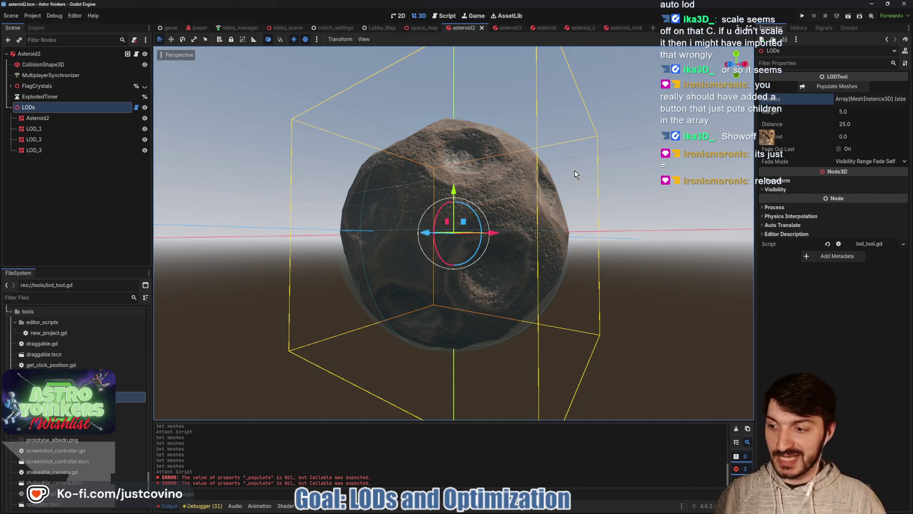
scroll(535, 185, "down", 10)
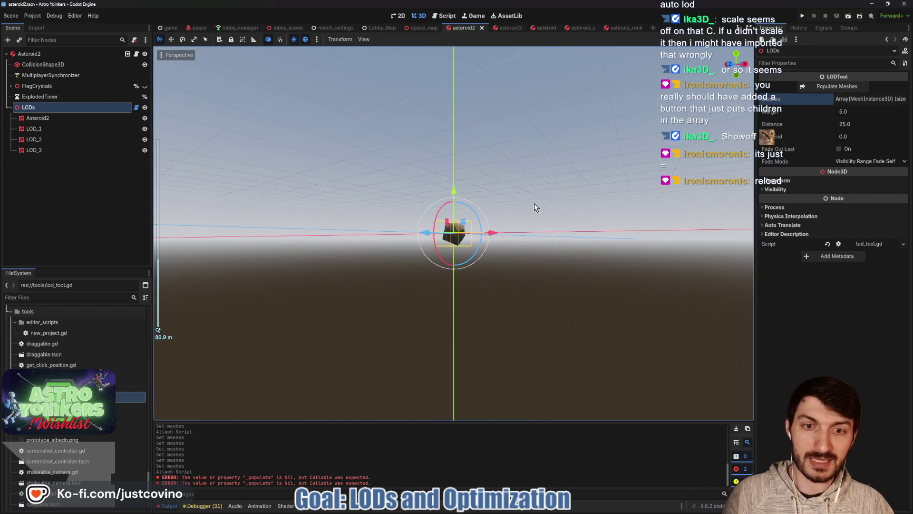
scroll(539, 203, "up", 8)
key("ctrl+s")
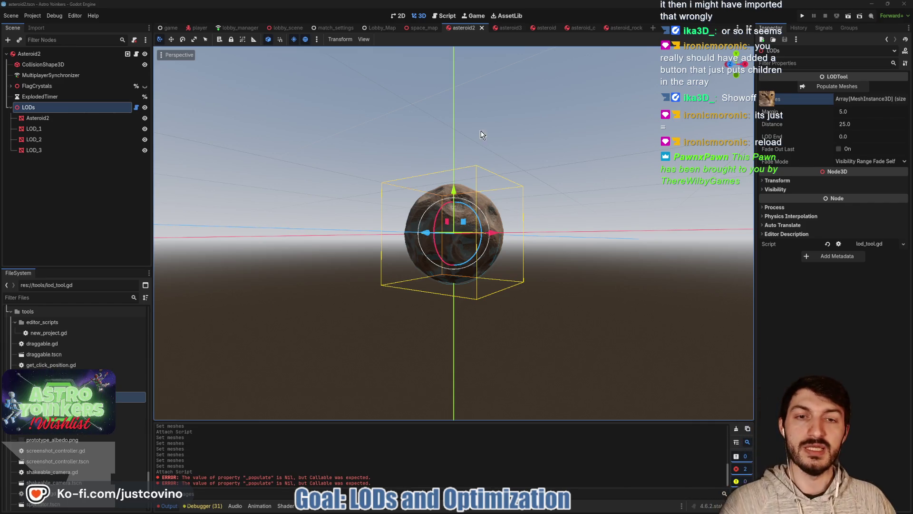
left_click_drag(597, 129, 572, 143)
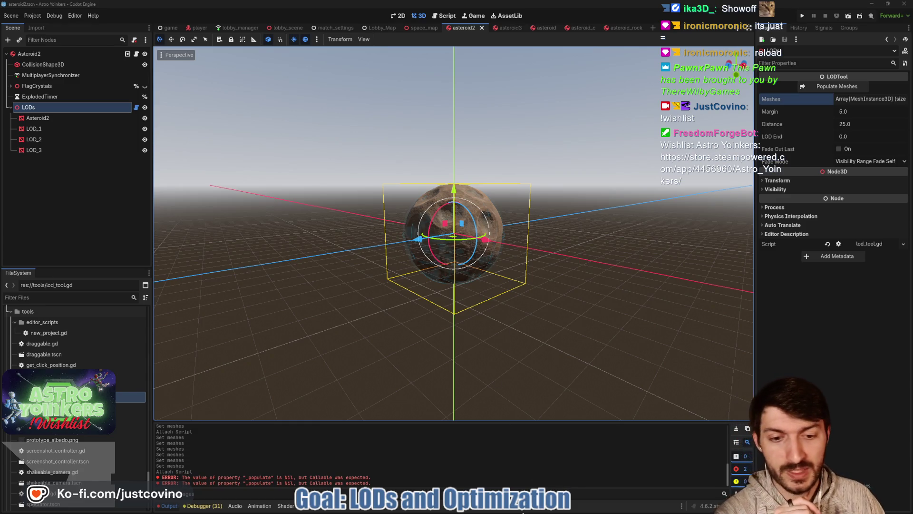
- Open the Astro Yoinkers Steam store page and show its asteroid-field screenshot
left_click(575, 285)
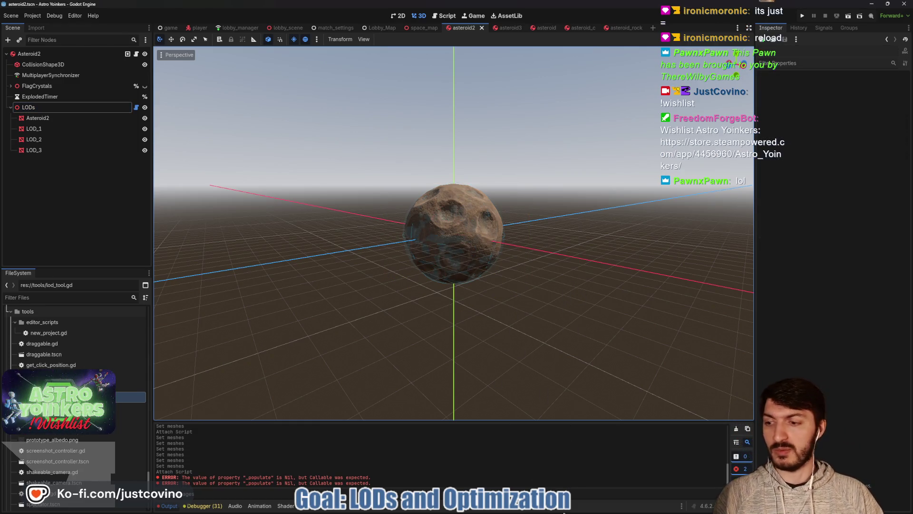
key("super")
left_click(406, 238)
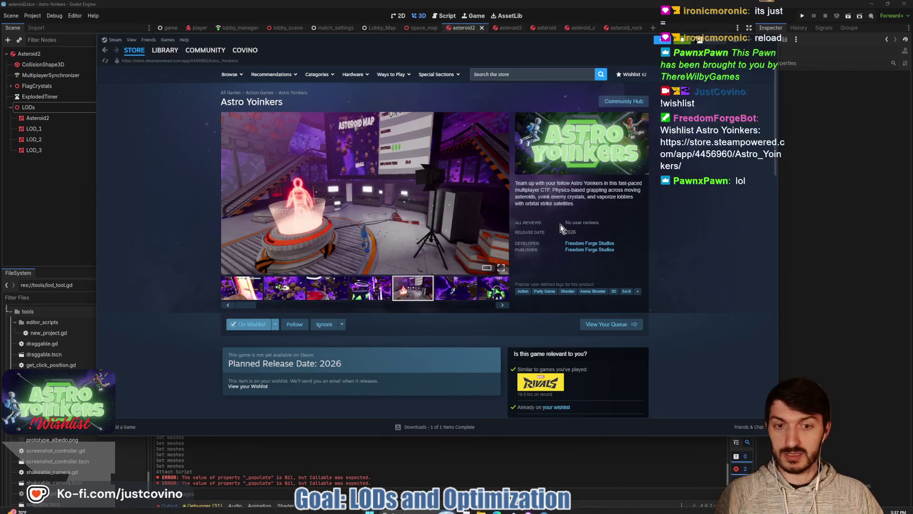
left_click(285, 286)
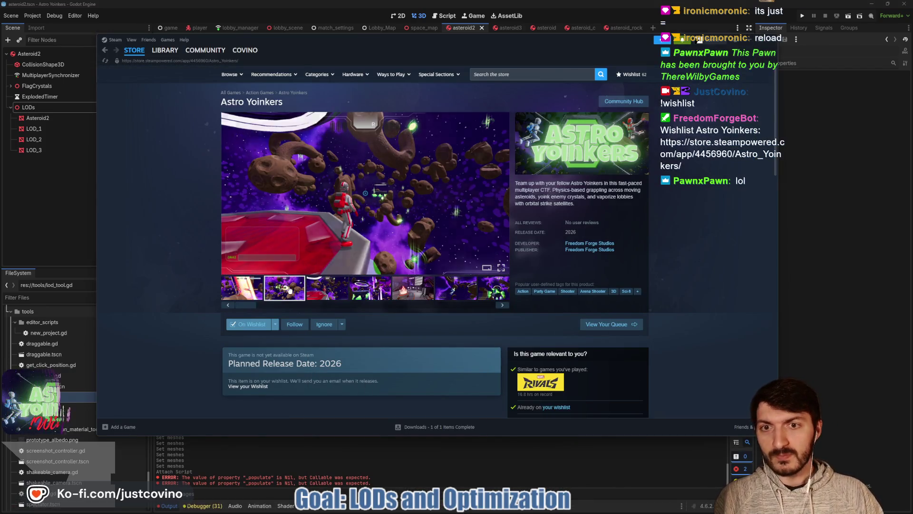
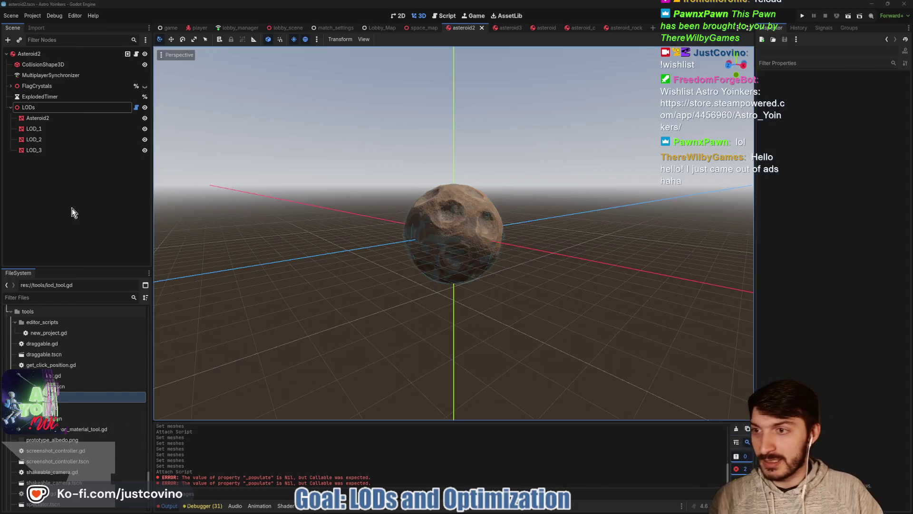
- Inspect the LODs node's settings and its list of LOD meshes
left_click(72, 208)
left_click(70, 108)
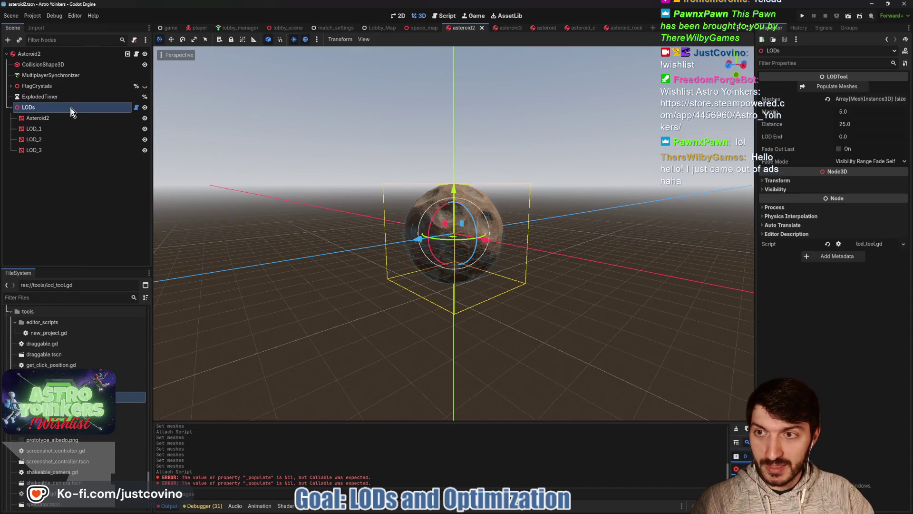
left_click(882, 99)
left_click(883, 100)
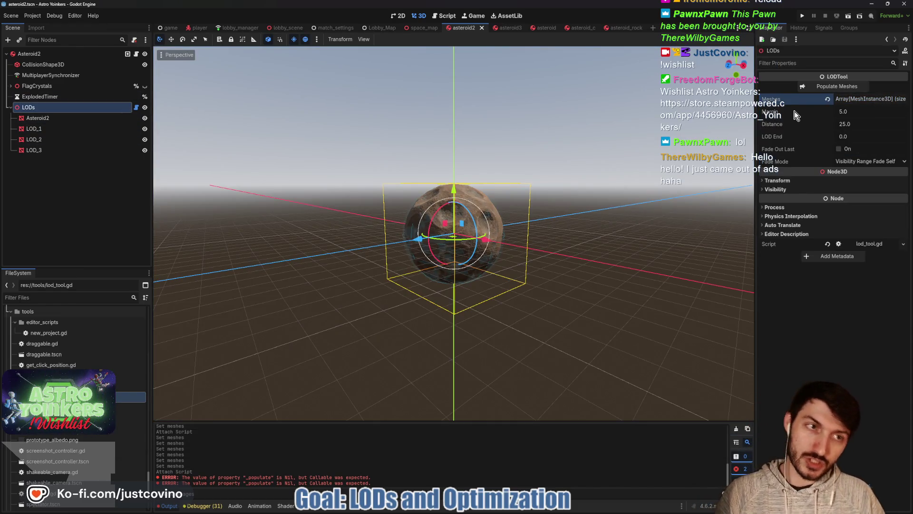
scroll(588, 221, "down", 2)
scroll(588, 222, "up", 2)
- Check LOD_1's visibility range of 15–50 m
left_click(584, 225)
scroll(624, 238, "down", 8)
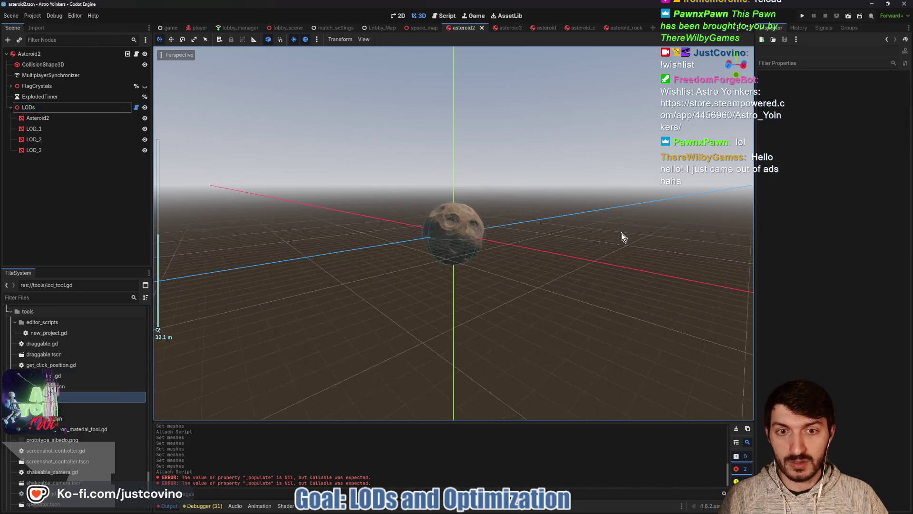
scroll(618, 238, "down", 3)
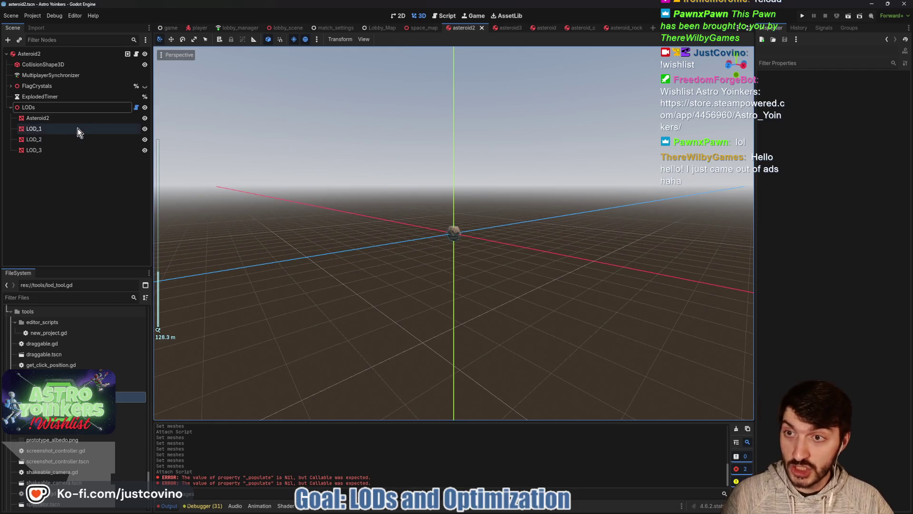
left_click(56, 129)
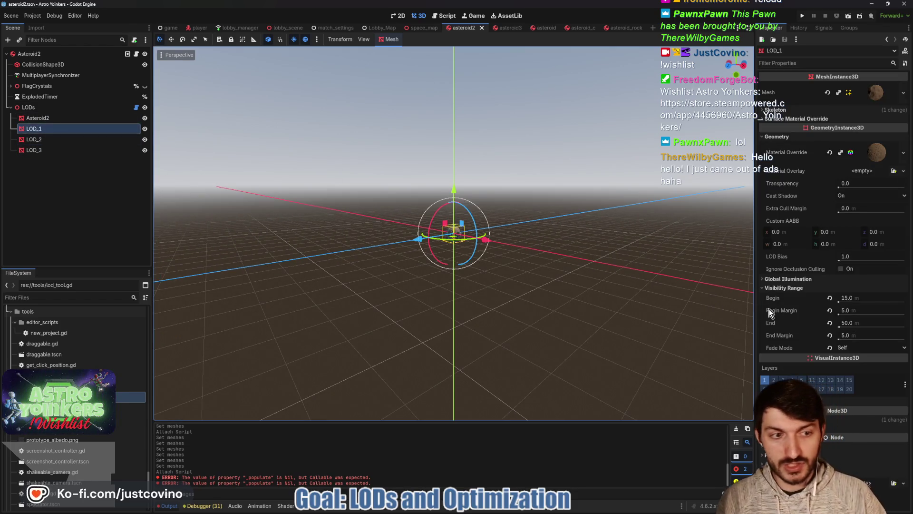
scroll(540, 283, "up", 6)
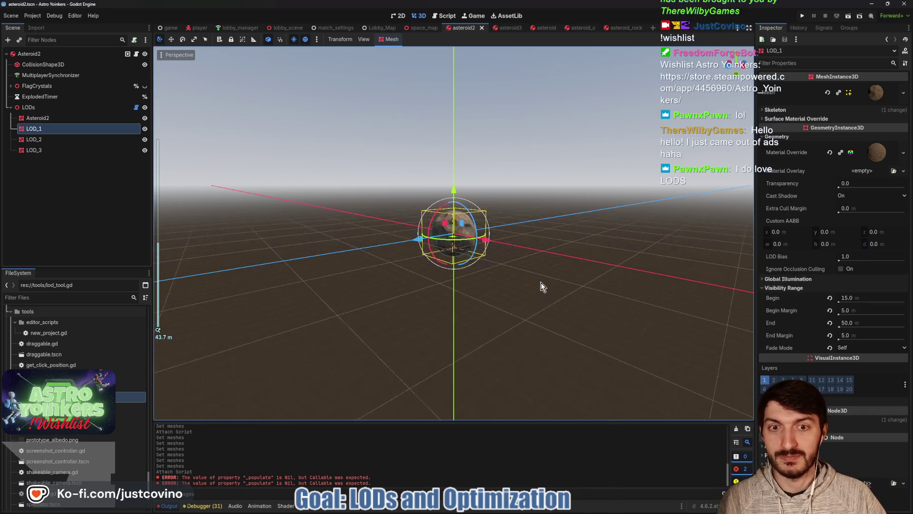
scroll(583, 285, "down", 5)
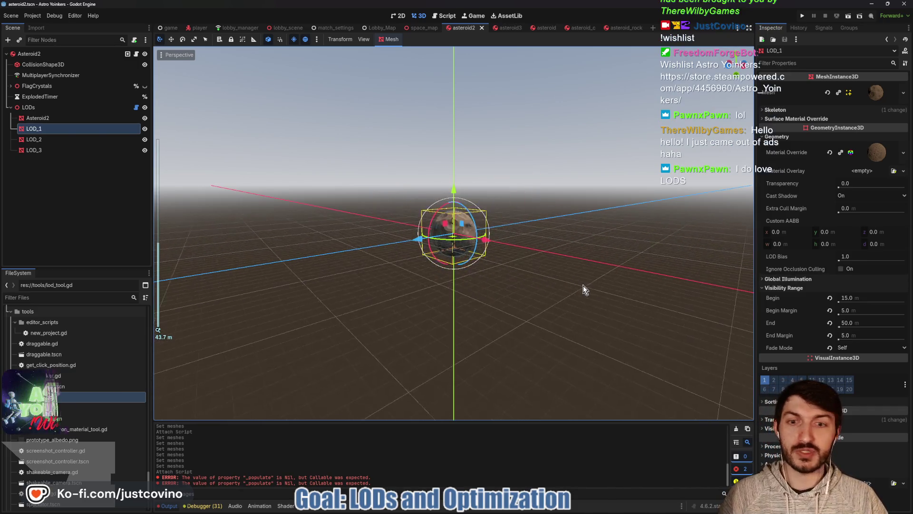
scroll(578, 290, "up", 5)
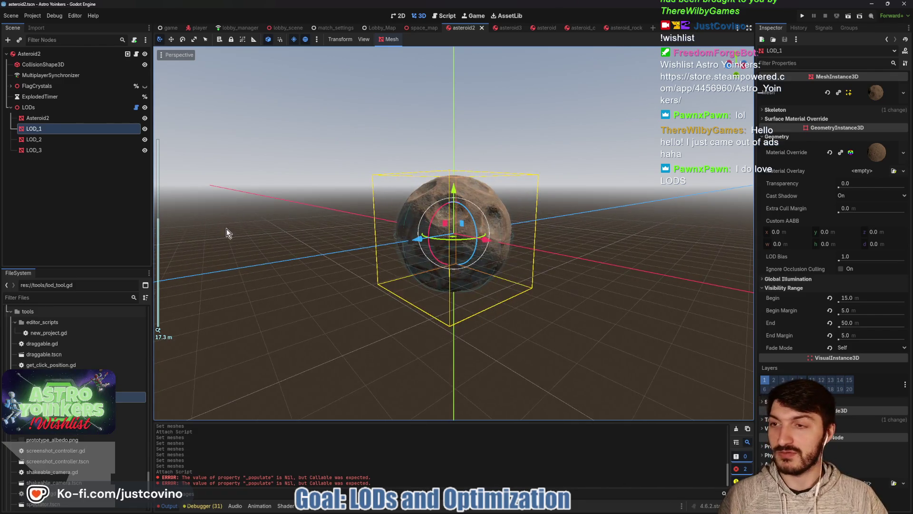
- Select Asteroid2, clear the output log, and glance at the pending changes in GitHub Desktop
left_click(51, 120)
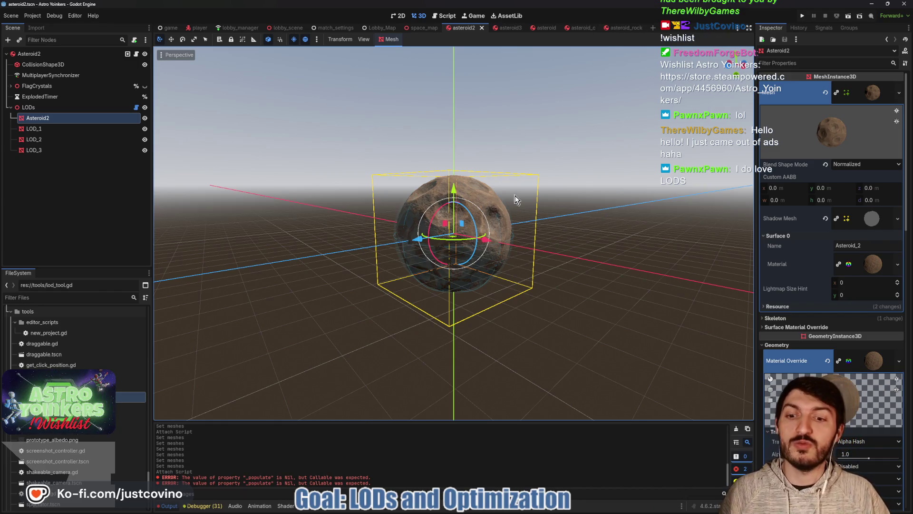
key("ctrl+alt+k")
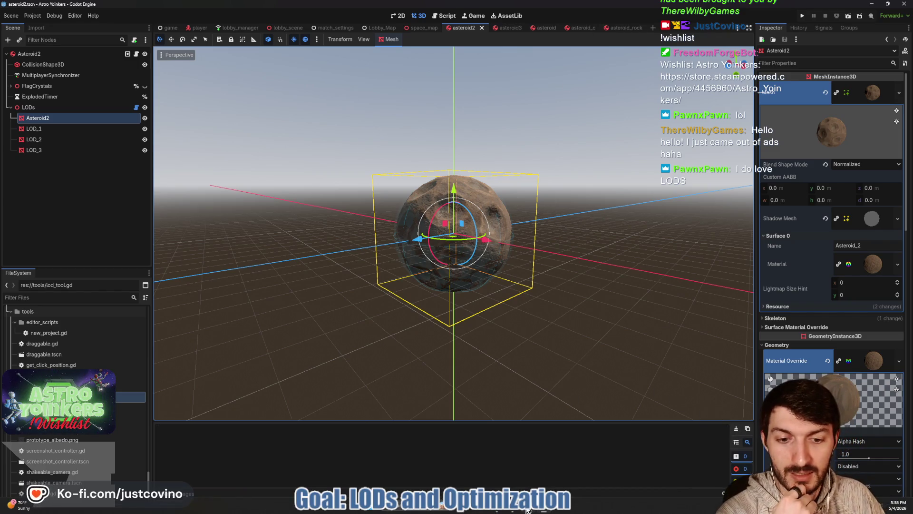
key("alt+Tab")
left_click(316, 318)
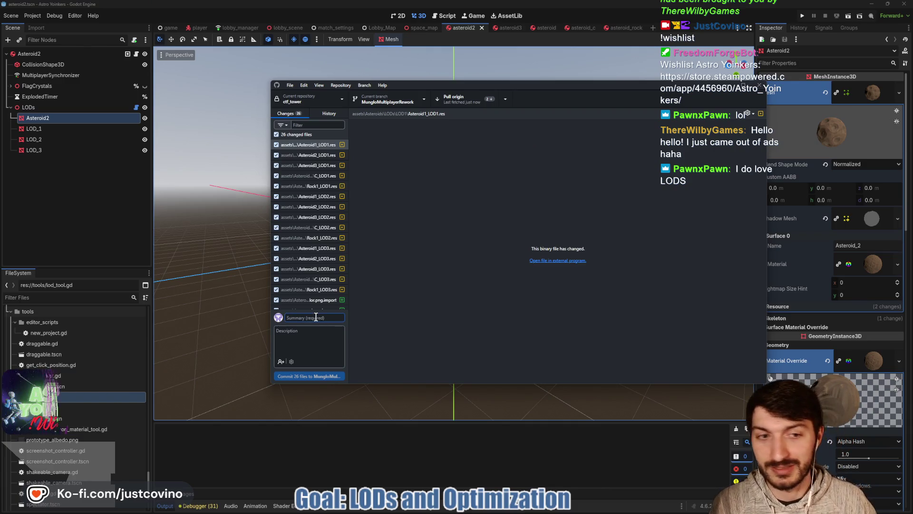
key("alt+Tab")
- Reset the Asteroid2 mesh's LOD Bias to 1.0
left_click(57, 119)
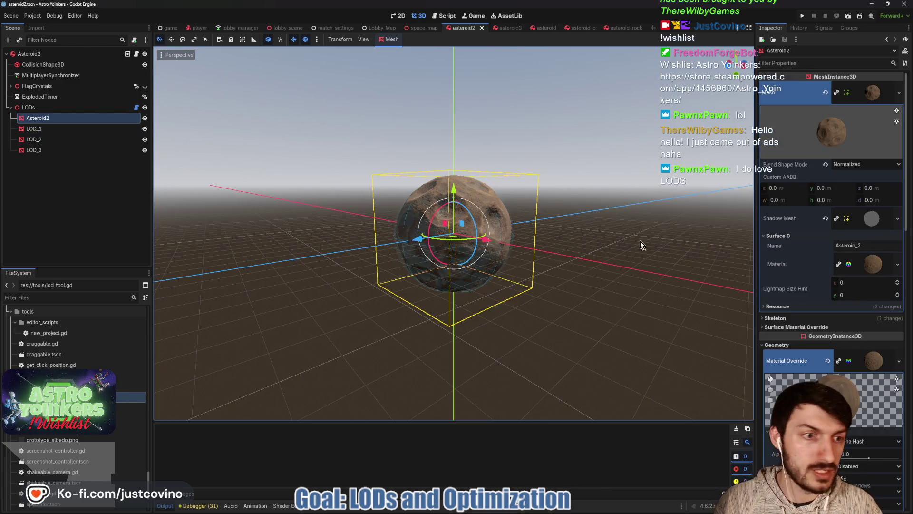
left_click(808, 314)
left_click(799, 314)
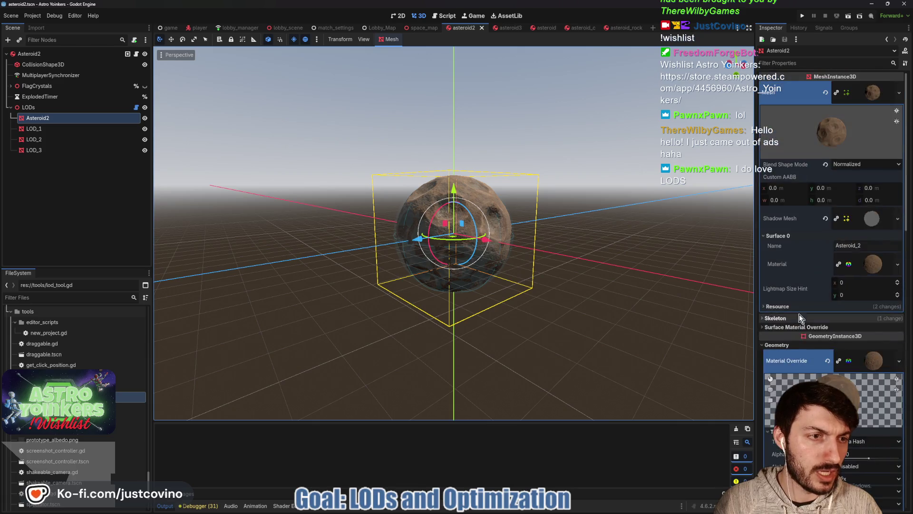
left_click(875, 355)
scroll(801, 335, "down", 5)
left_click(827, 248)
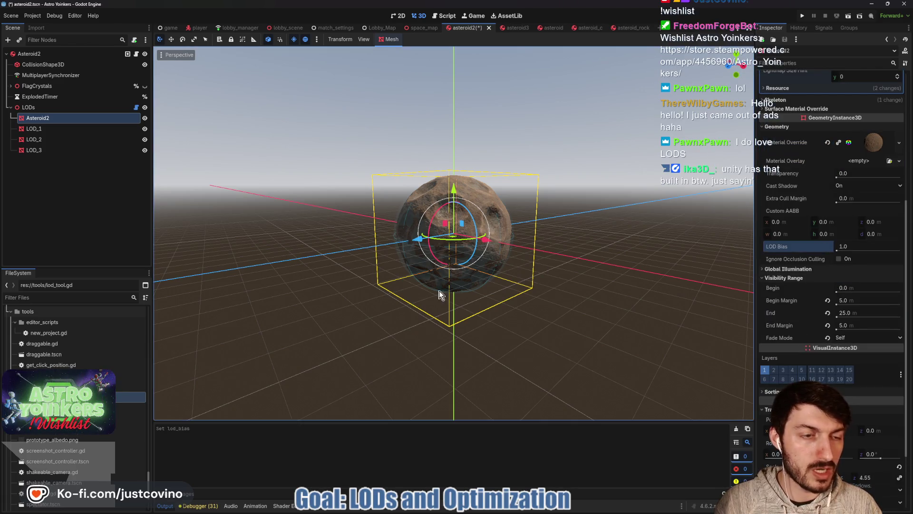
- Compare LOD_1's range, save asteroid2, and switch to the asteroid3 scene
left_click(34, 128)
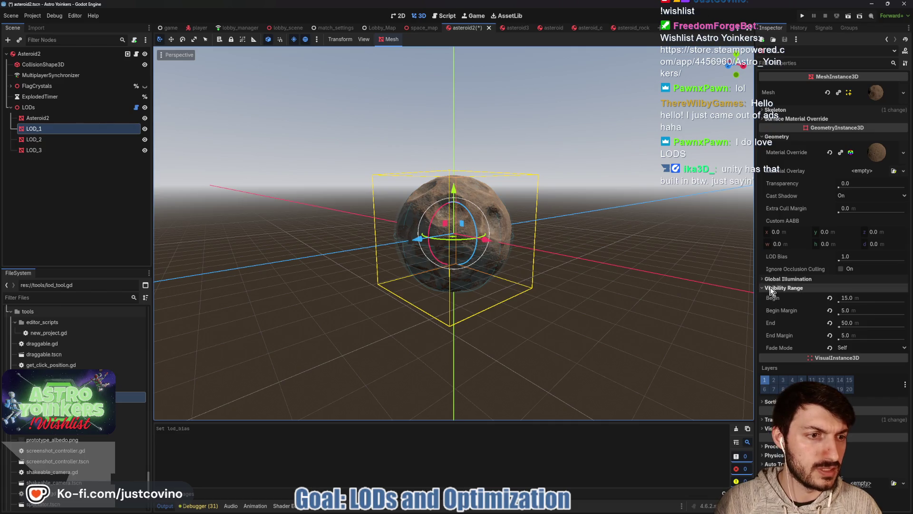
key("ctrl+s")
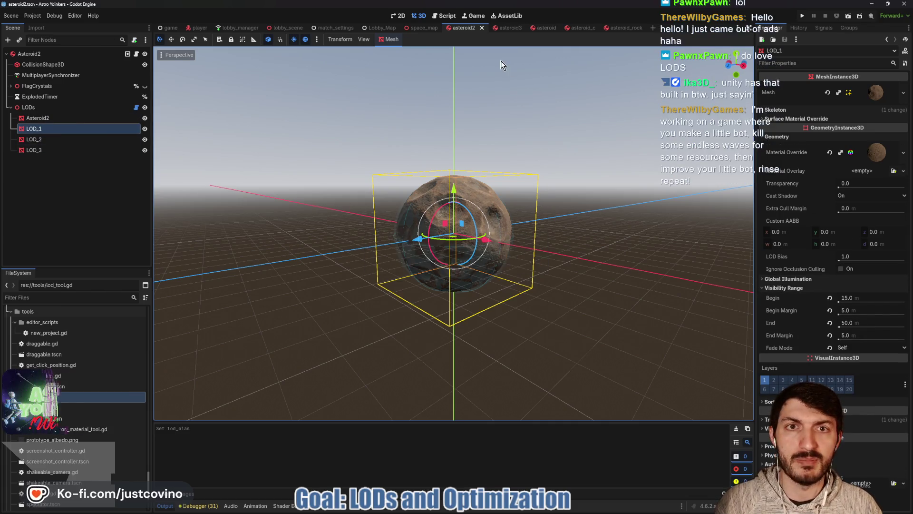
left_click(507, 28)
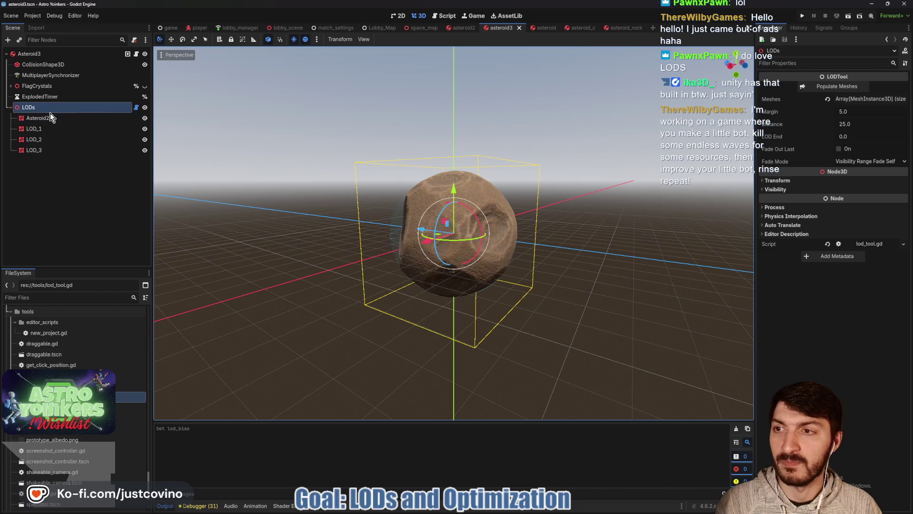
- Reset the asteroid3 Asteroid2 mesh's LOD Bias to 1.0 and save asteroid3
left_click(871, 101)
left_click(870, 101)
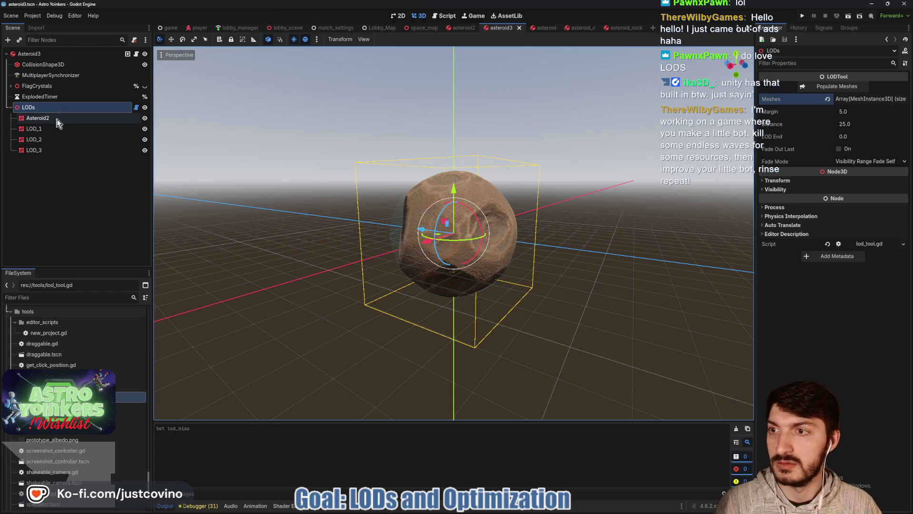
left_click(38, 118)
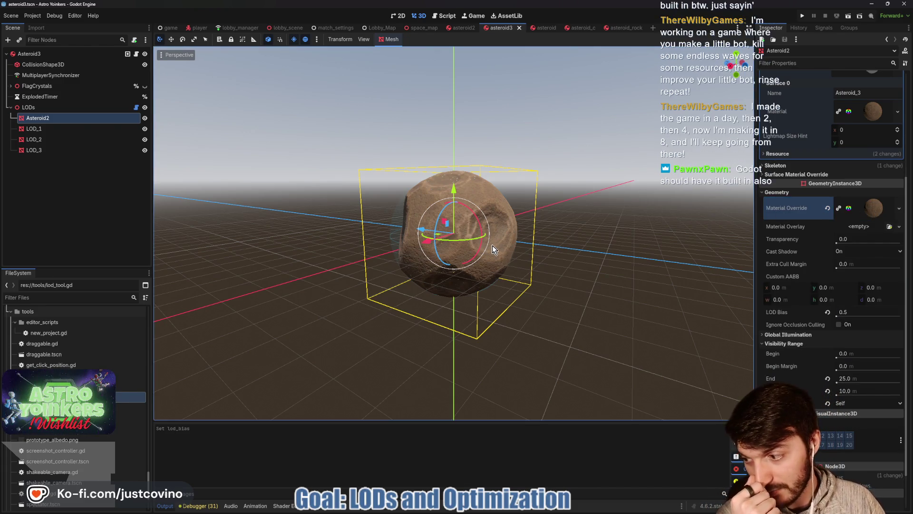
left_click(828, 312)
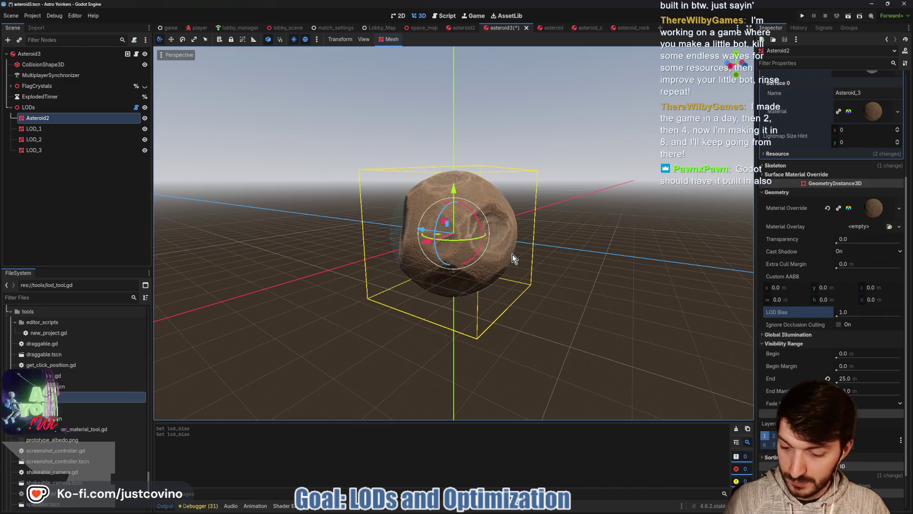
key("ctrl+s")
- Reset AsteroidMesh's LOD Bias to 1.0 in the asteroid scene, save, and open asteroid_c
left_click(542, 27)
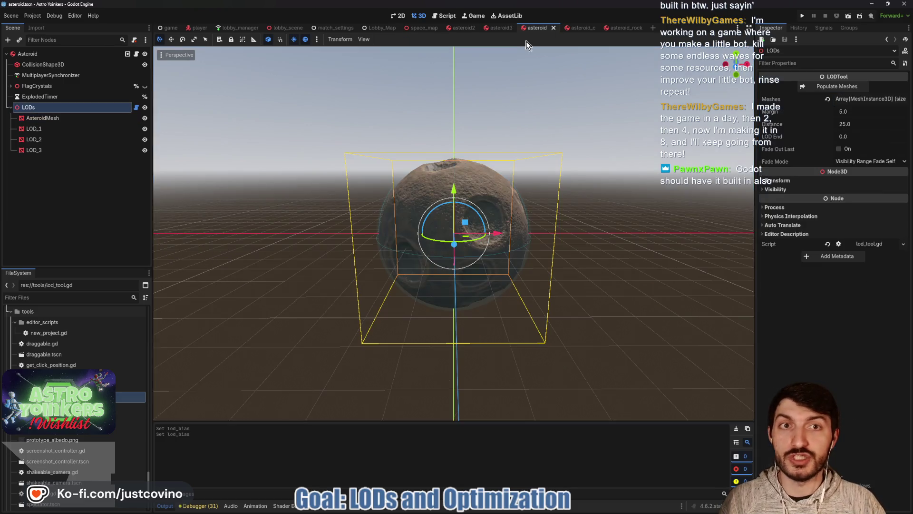
left_click(53, 119)
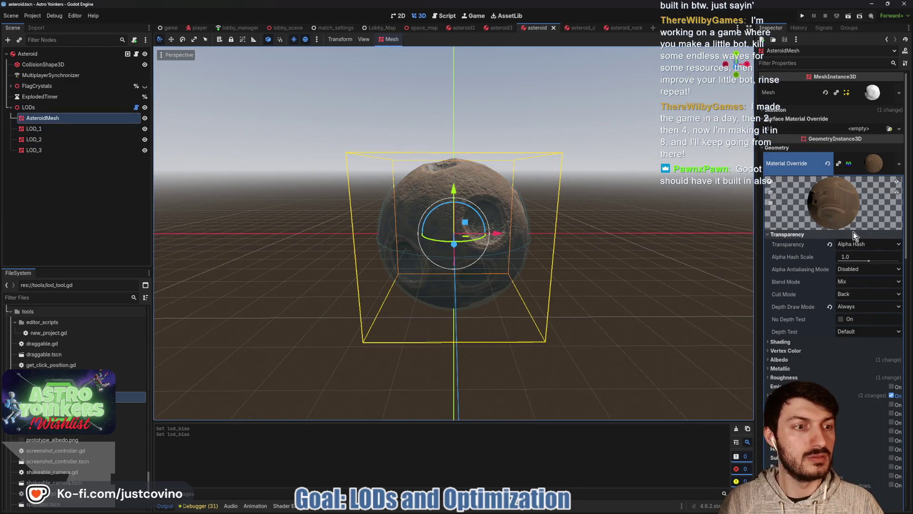
left_click(873, 163)
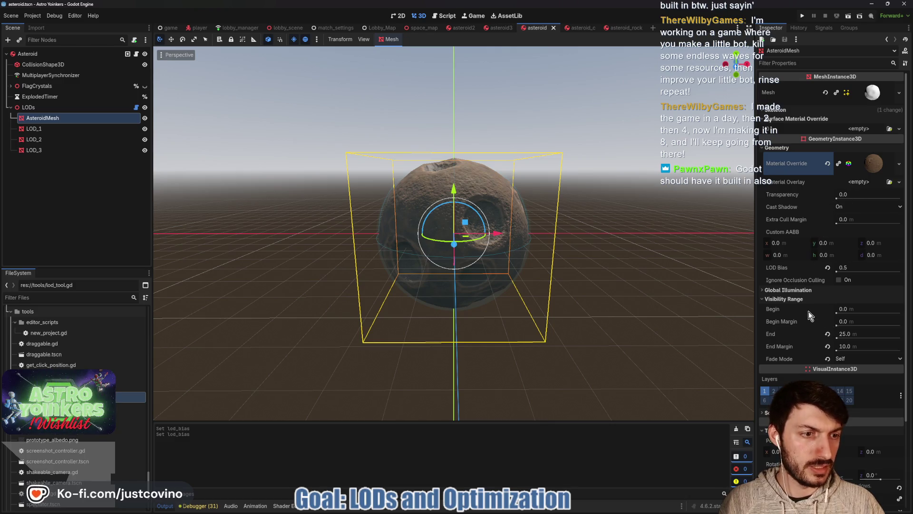
left_click(828, 267)
key("ctrl+s")
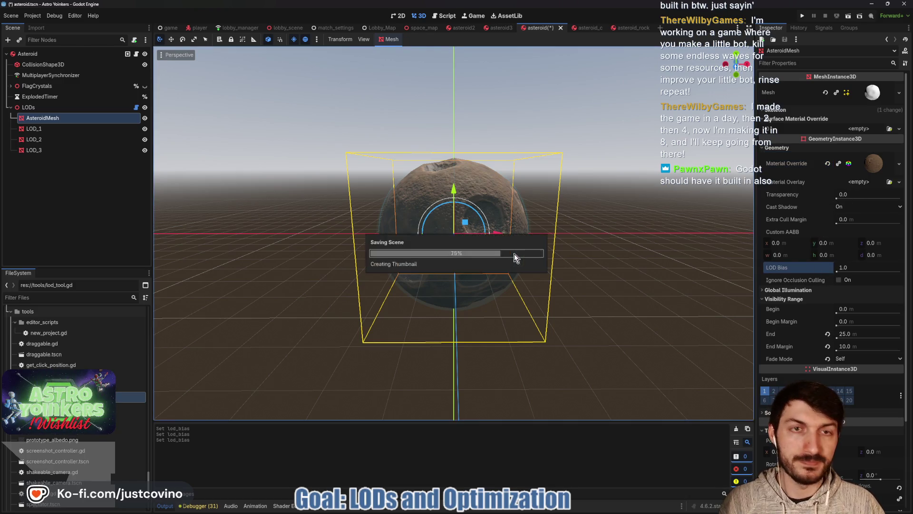
left_click(573, 28)
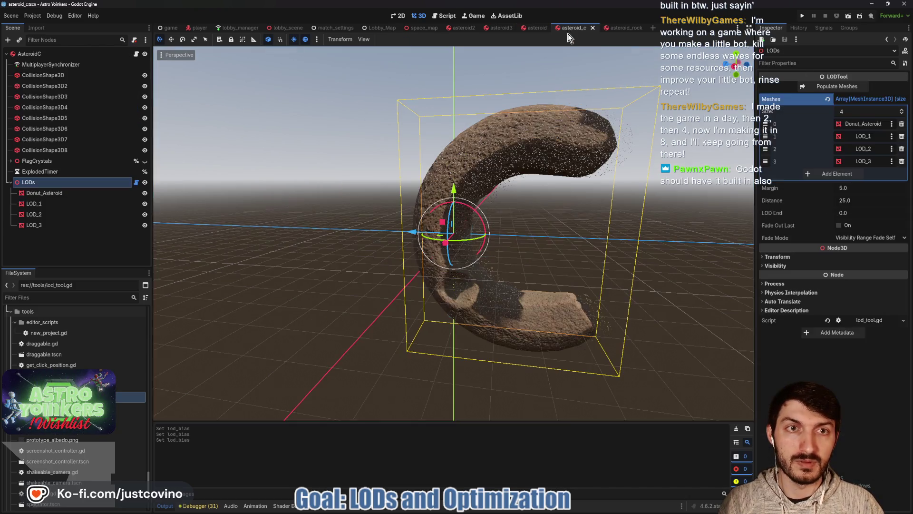
- Reset the Donut_Asteroid mesh's LOD Bias to 1.0
left_click(56, 192)
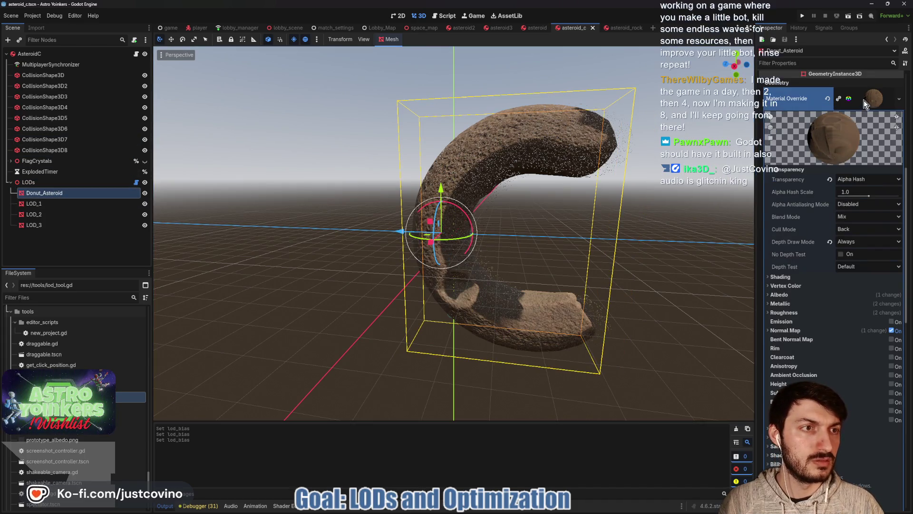
left_click(863, 100)
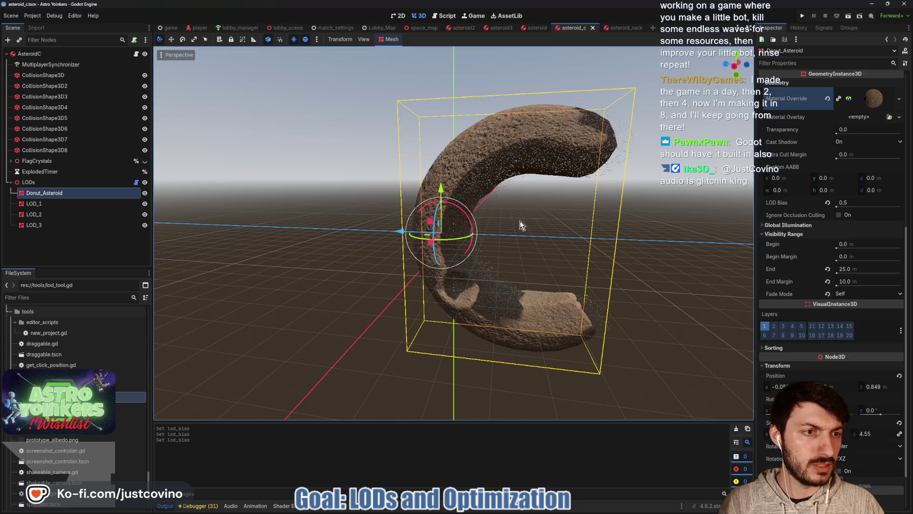
left_click(827, 202)
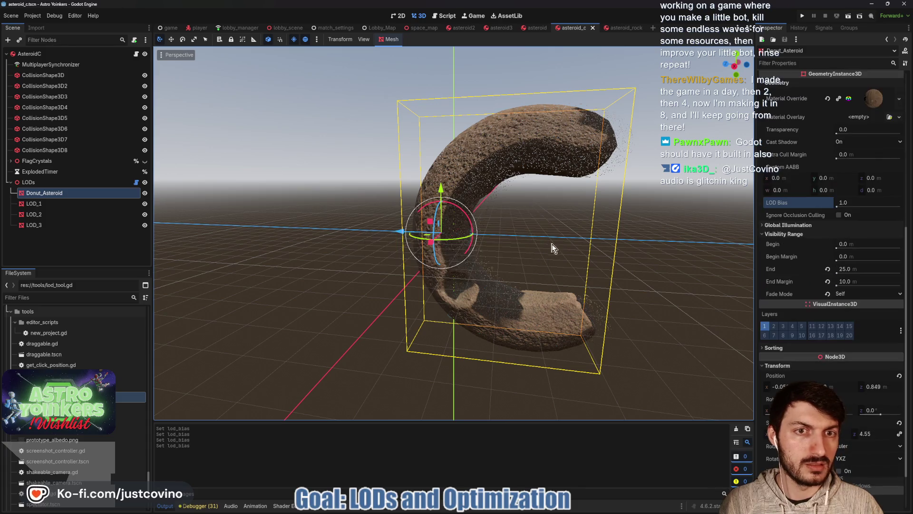
- Zoom around the donut to watch LOD switching, then inspect asteroid_rock's Asteroid mesh
scroll(559, 245, "down", 3)
scroll(559, 246, "up", 4)
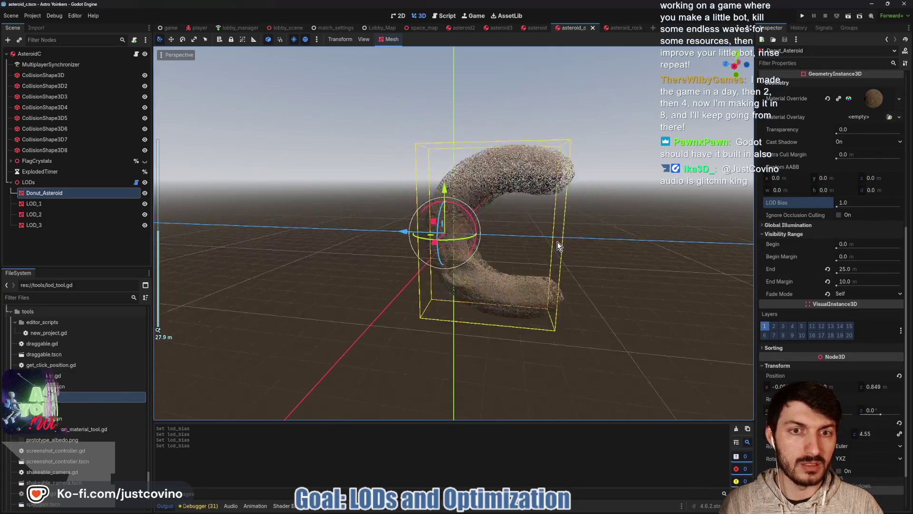
scroll(558, 246, "down", 3)
scroll(559, 246, "up", 2)
scroll(558, 246, "down", 5)
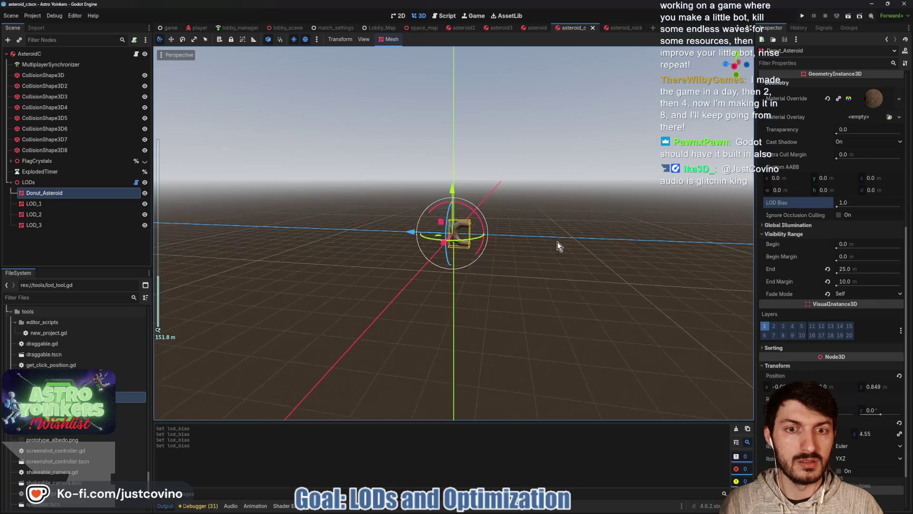
scroll(558, 245, "up", 4)
scroll(558, 244, "down", 2)
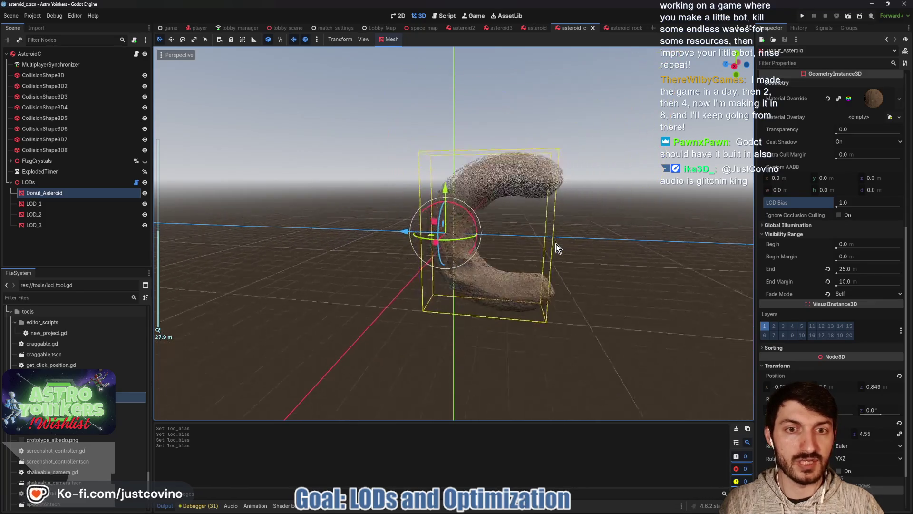
scroll(558, 245, "up", 2)
scroll(557, 248, "down", 1)
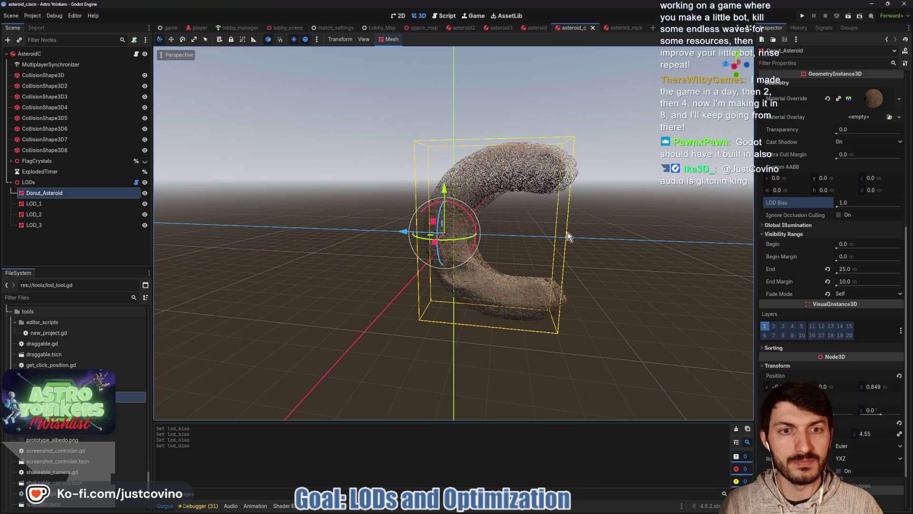
scroll(573, 244, "up", 2)
scroll(572, 244, "up", 2)
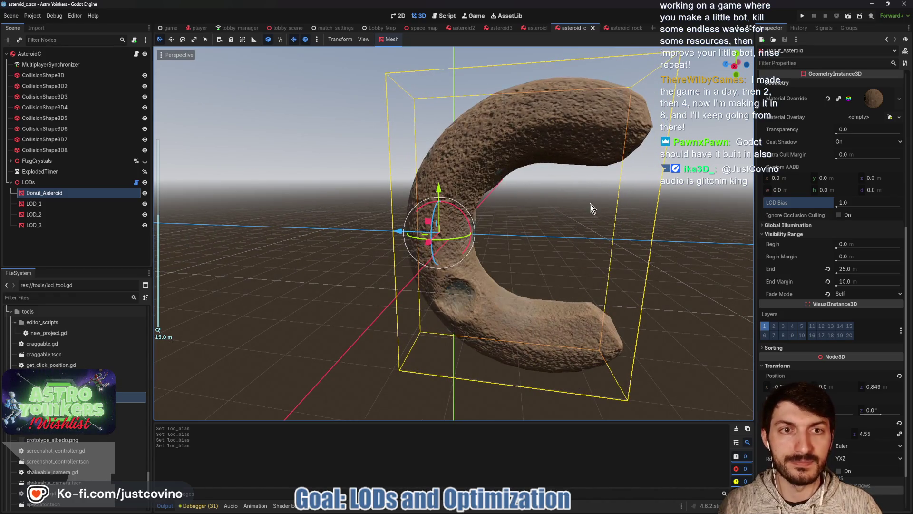
left_click(616, 28)
left_click(35, 139)
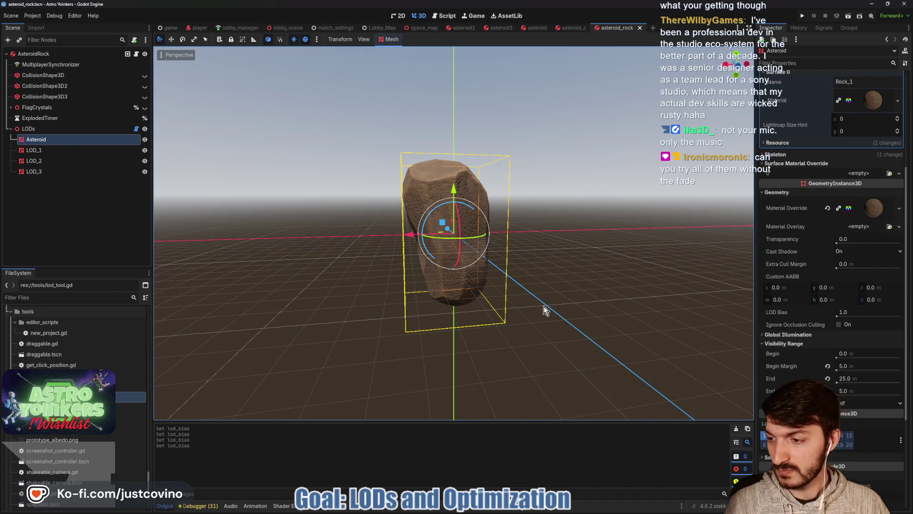
- Set the rock LODs' Fade Mode to Fade Disabled and zoom to test the transitions
left_click(46, 129)
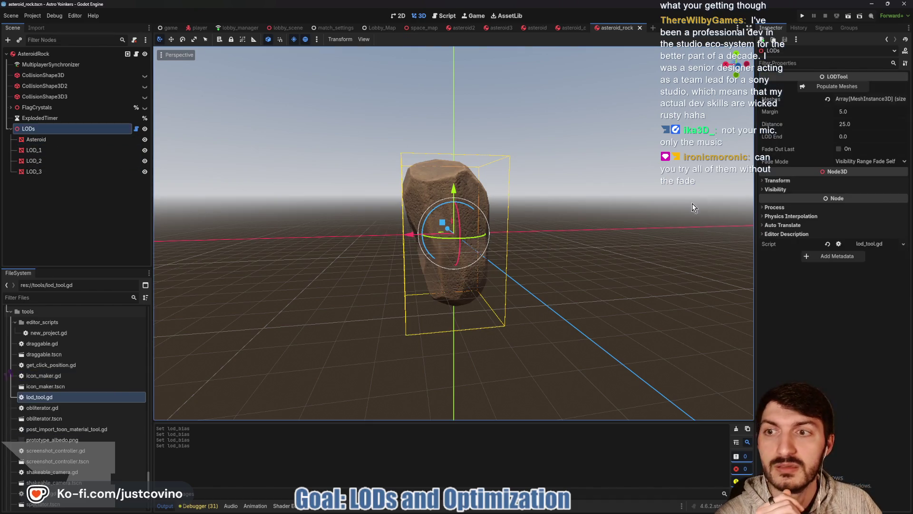
left_click(850, 161)
left_click(852, 174)
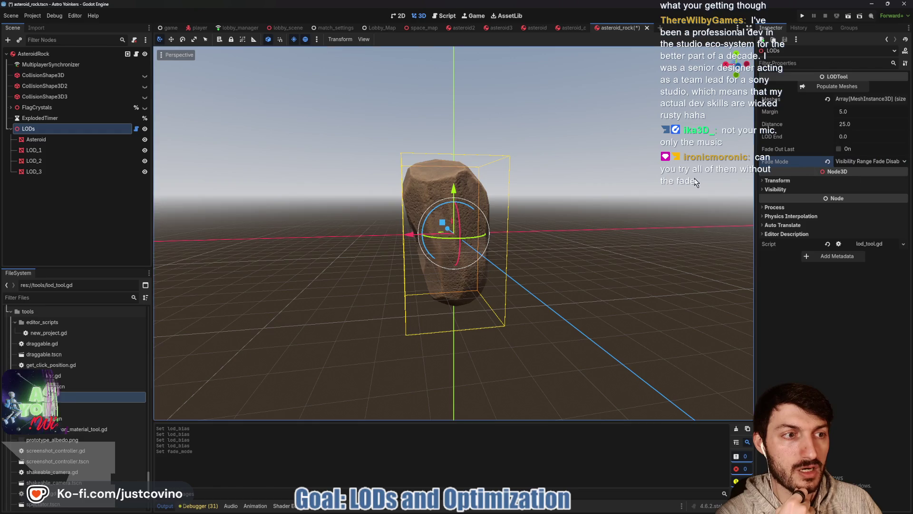
scroll(579, 203, "down", 10)
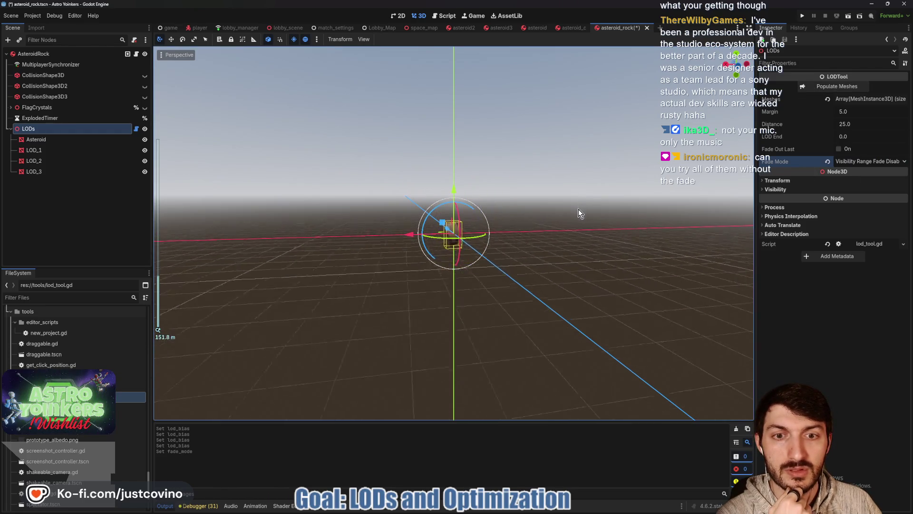
scroll(575, 234, "up", 5)
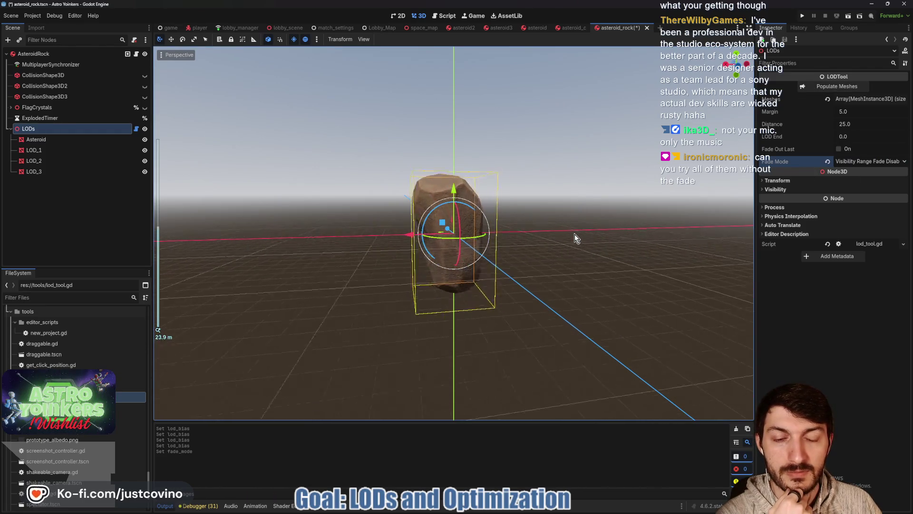
scroll(574, 234, "down", 3)
scroll(574, 233, "up", 10)
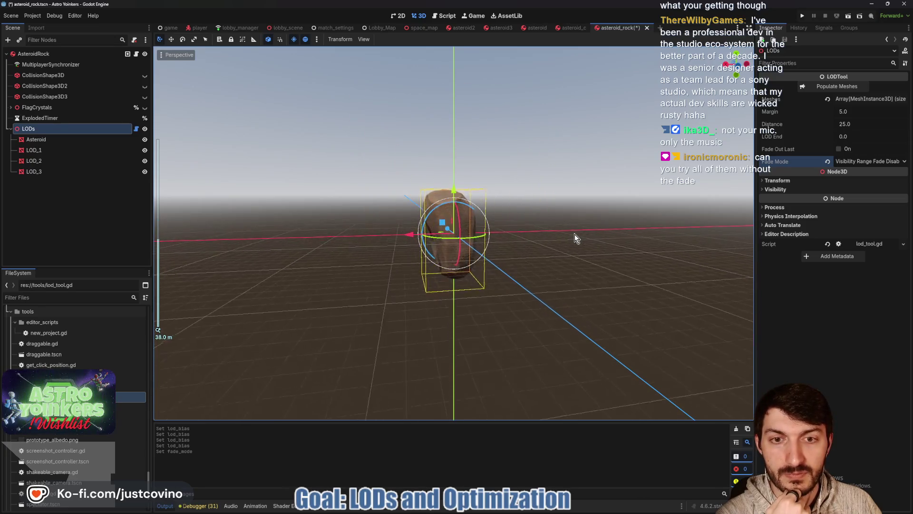
left_click(598, 185)
scroll(595, 195, "down", 8)
scroll(592, 198, "up", 7)
- Restore the Fade Mode to Visibility Range Fade Self and preview the LOD transitions
left_click(61, 127)
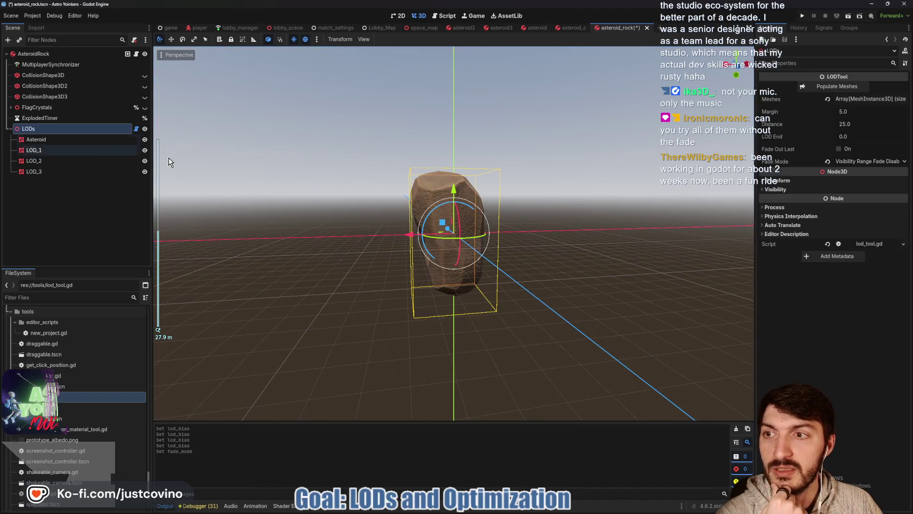
left_click(876, 163)
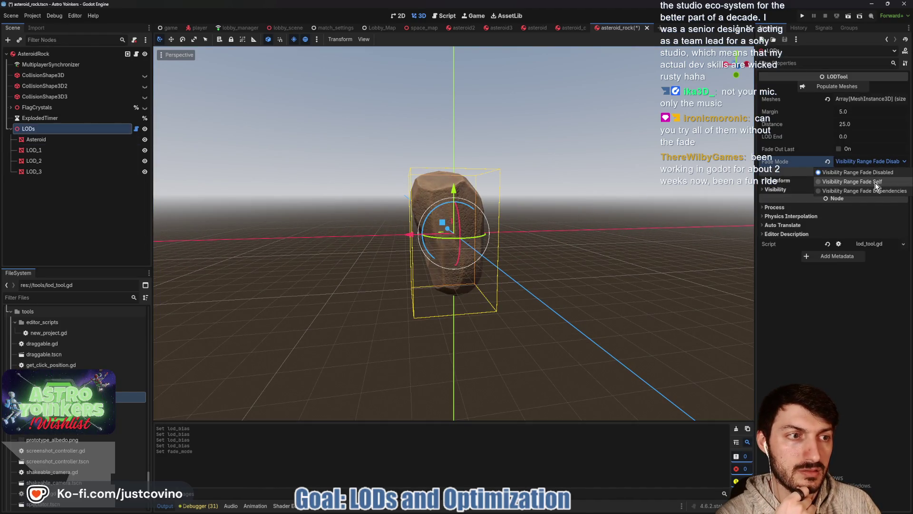
left_click(875, 183)
left_click(596, 196)
scroll(595, 196, "down", 10)
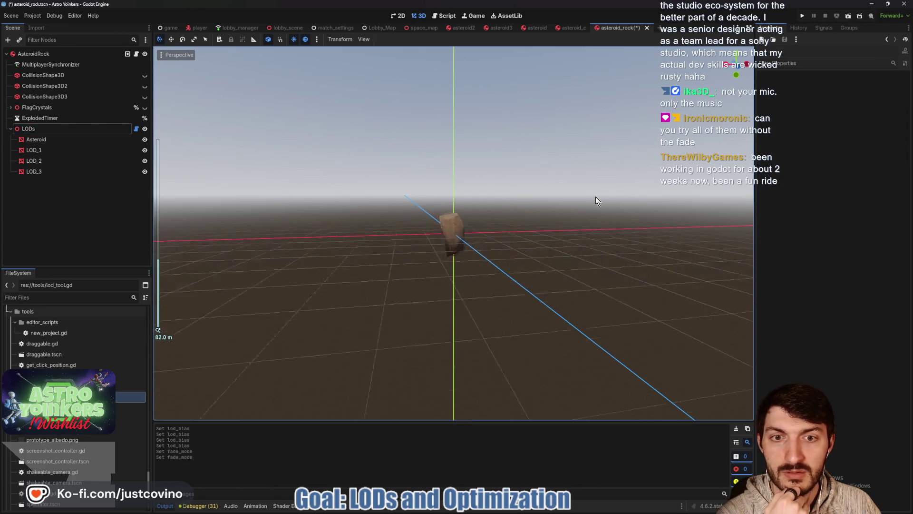
scroll(595, 201, "up", 8)
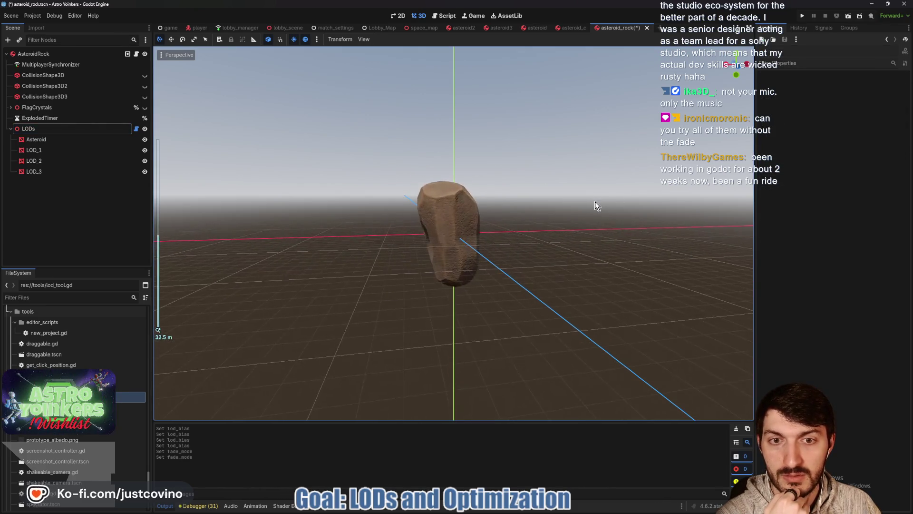
scroll(596, 208, "down", 5)
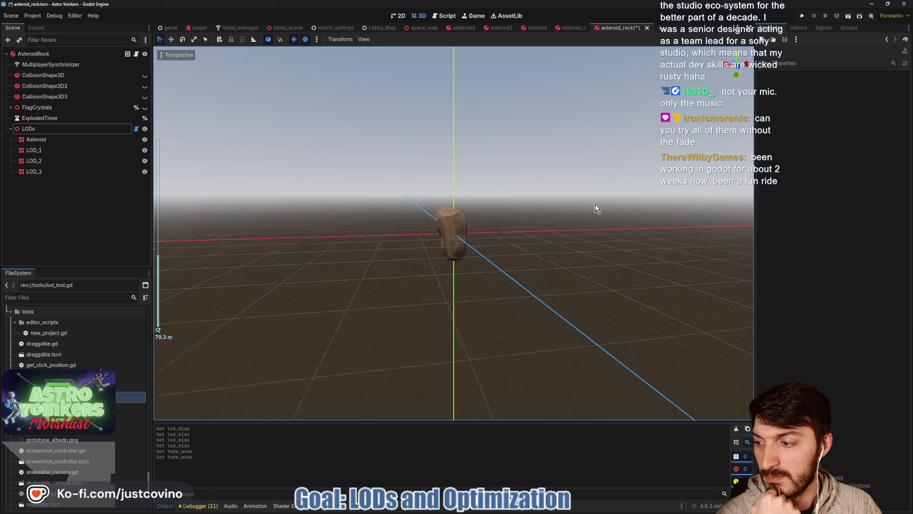
scroll(596, 208, "up", 4)
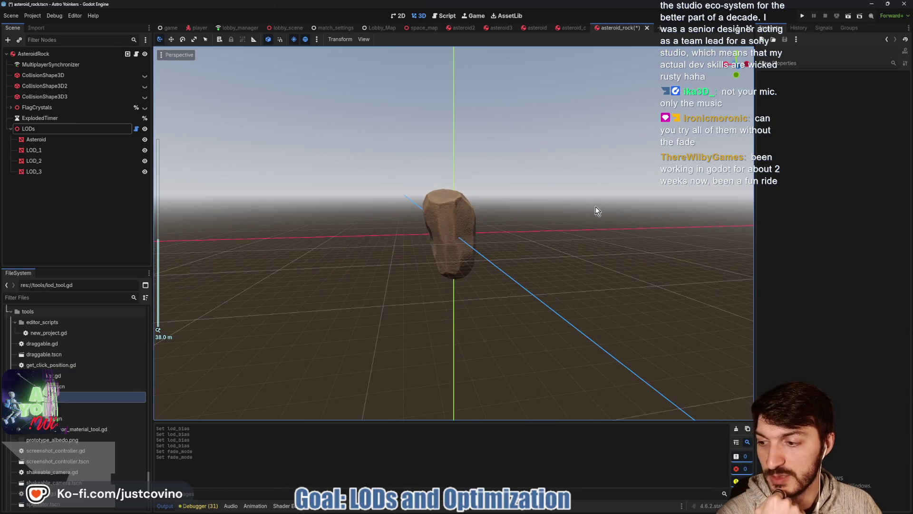
left_click_drag(579, 189, 534, 197)
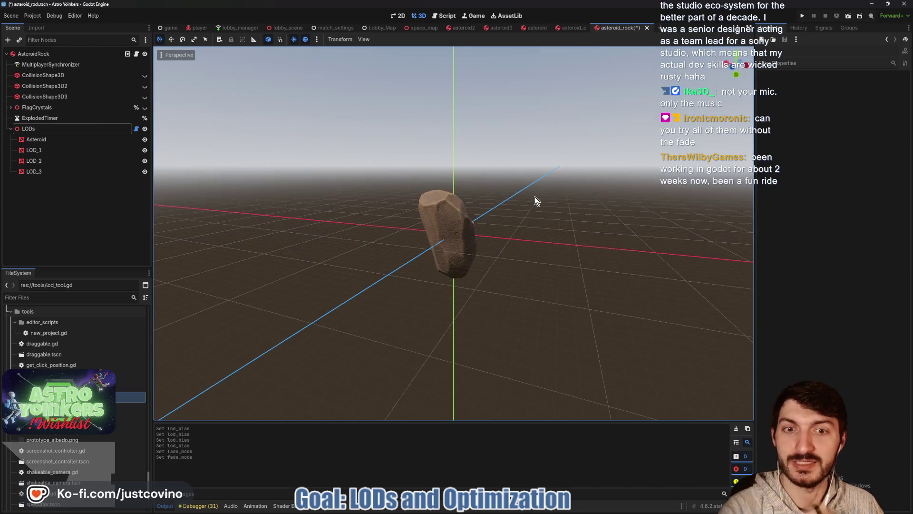
- Save asteroid_rock and bring up the Astro Yoinkers Steam page
key("ctrl+s")
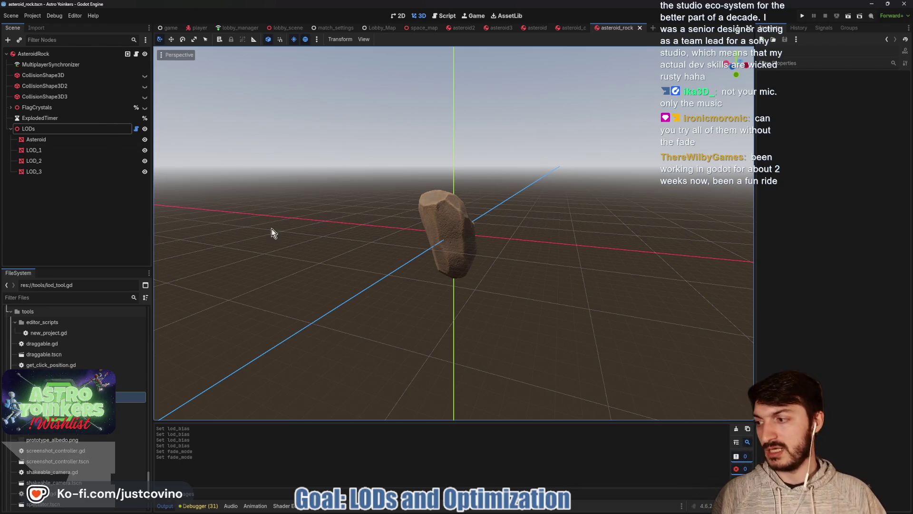
left_click_drag(568, 205, 507, 204)
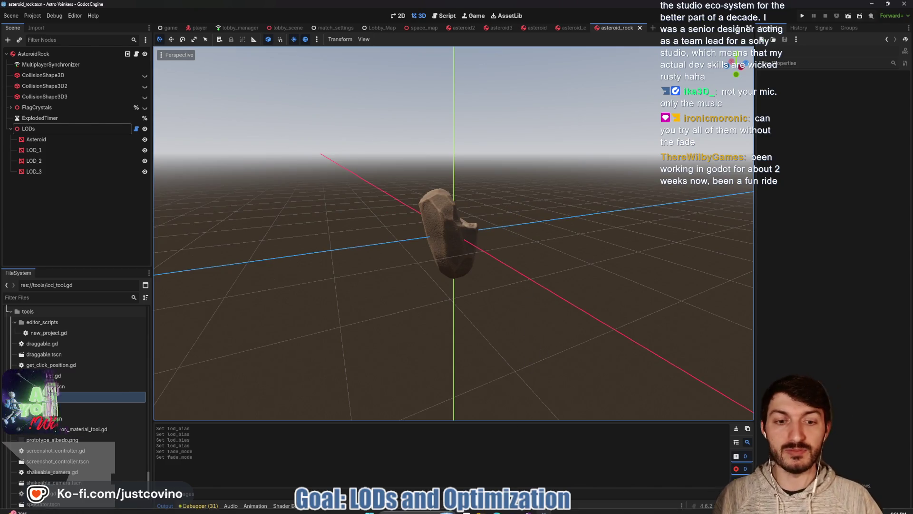
left_click(526, 510)
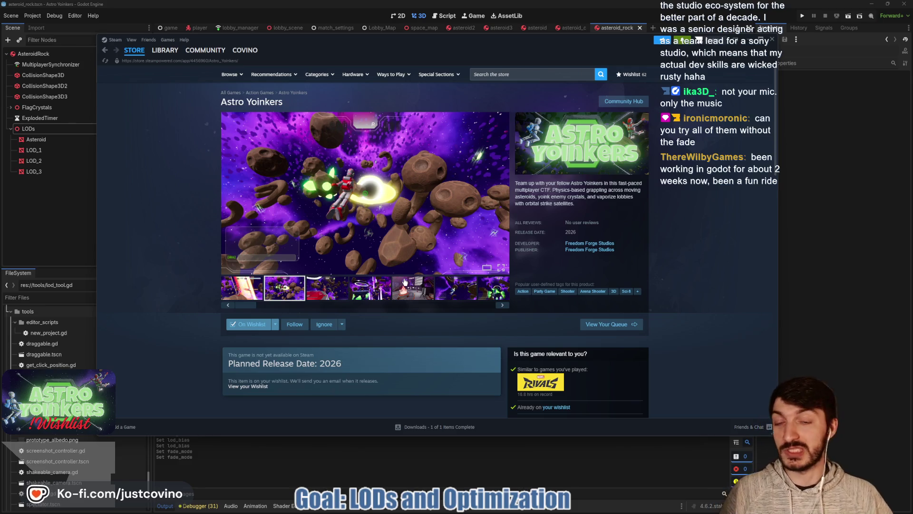
- Browse the Astro Yoinkers store screenshots, ending on the ship-and-asteroids shot, then return to Godot
left_click(375, 288)
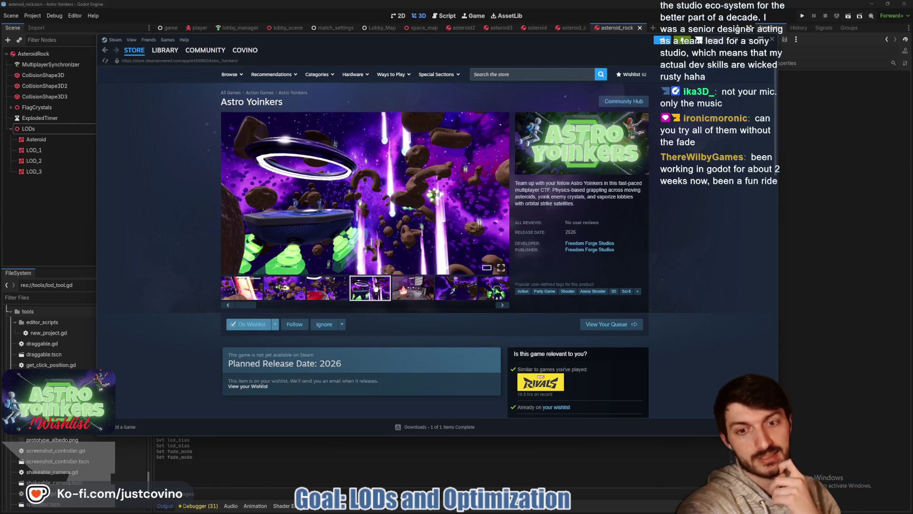
left_click(407, 283)
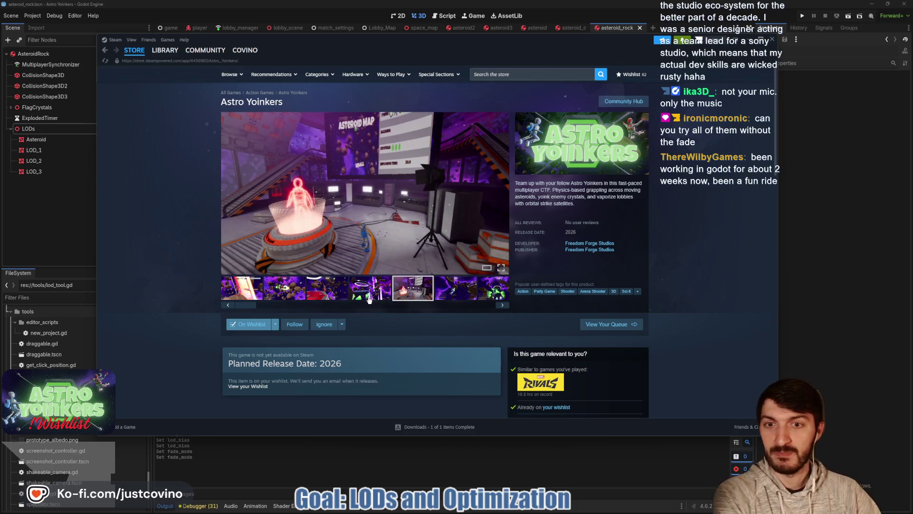
left_click(372, 297)
left_click(323, 295)
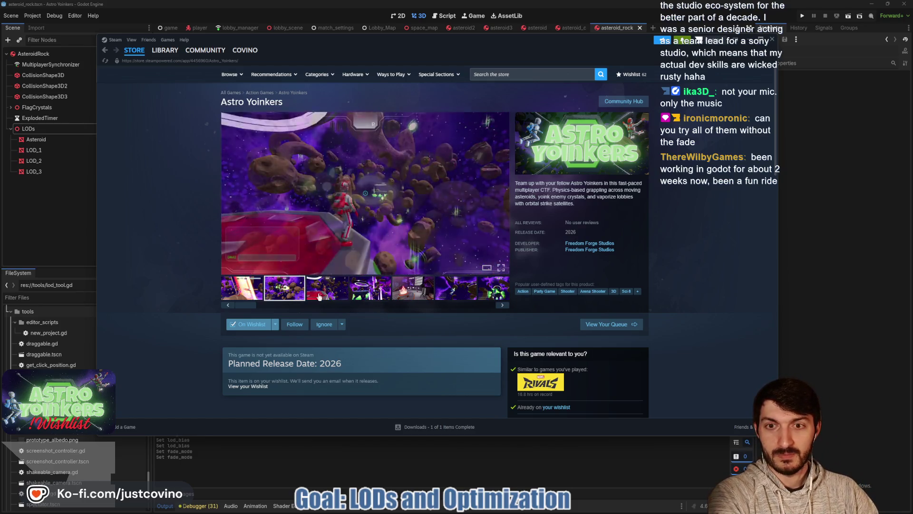
left_click(367, 297)
left_click(877, 255)
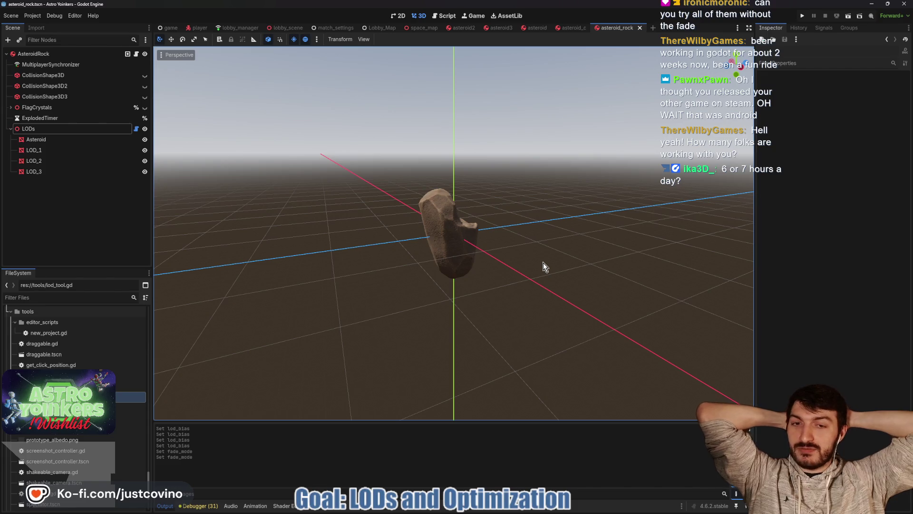
- Open asteroid_c and set its donut LODs' Fade Mode to Fade Disabled
left_click(566, 28)
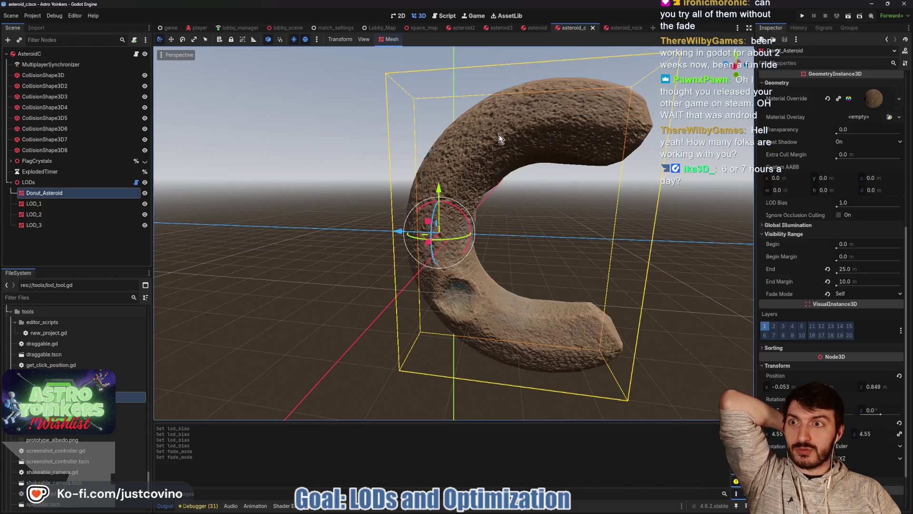
left_click(298, 167)
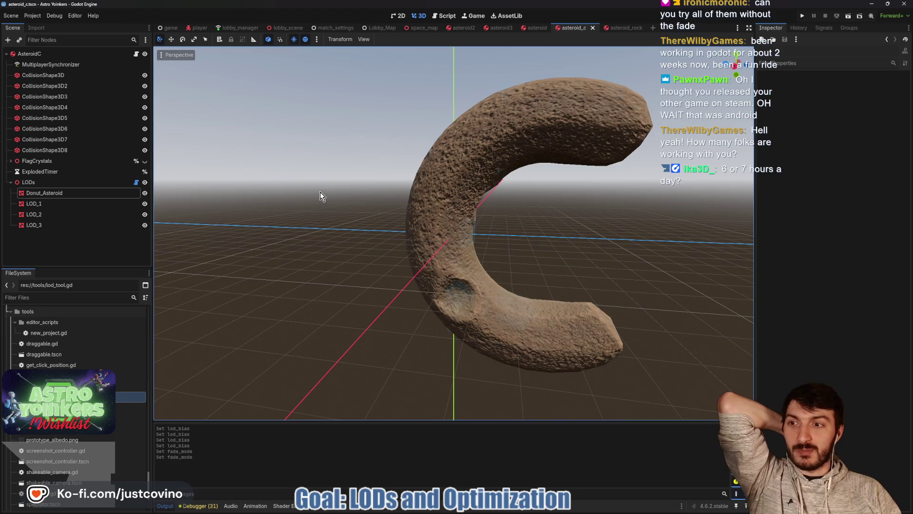
scroll(321, 195, "down", 5)
left_click(70, 183)
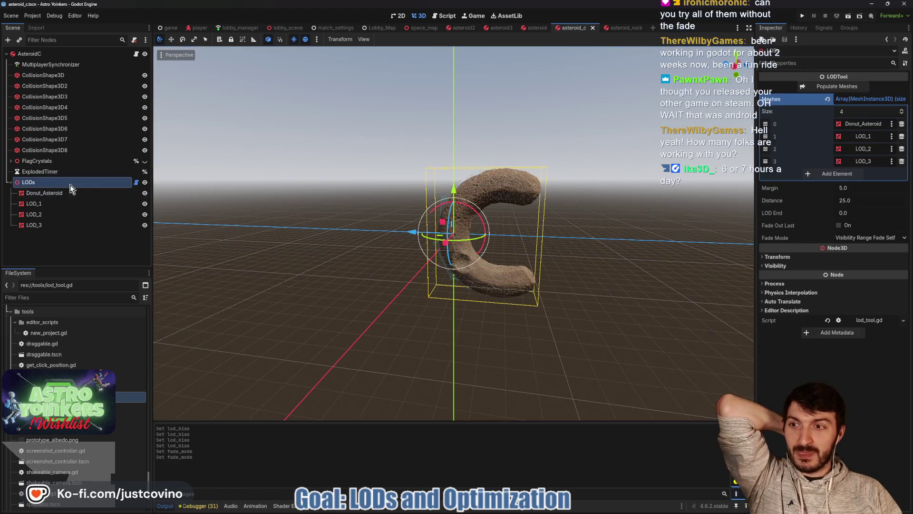
left_click(858, 100)
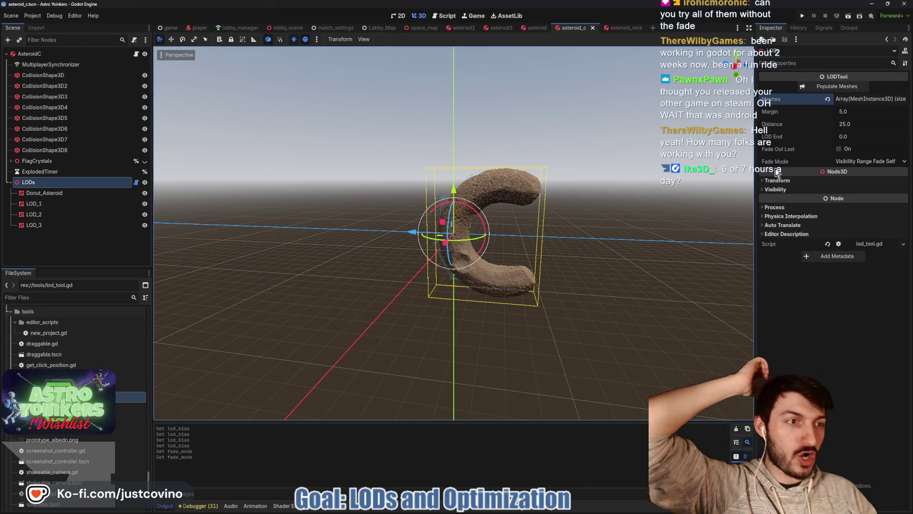
left_click(891, 162)
left_click(882, 173)
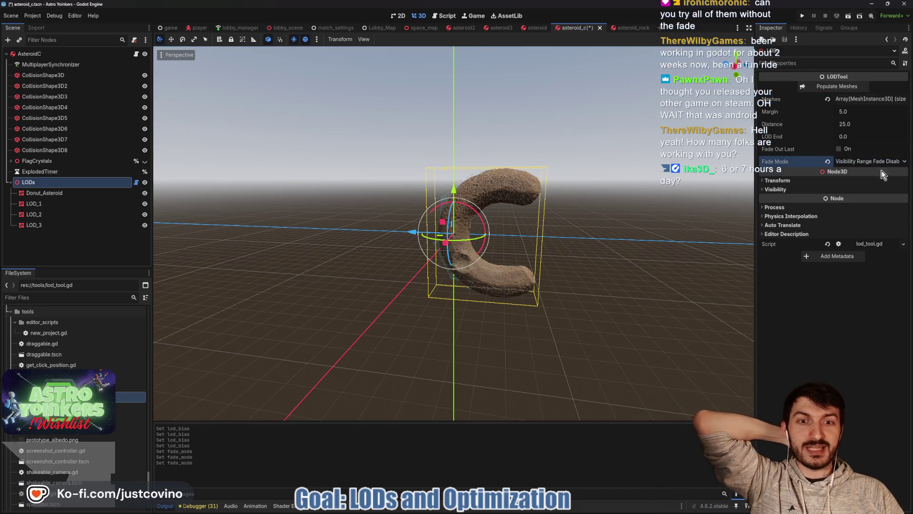
- Zoom in and out to check the LODs swap, then save asteroid_c
scroll(658, 197, "up", 3)
scroll(657, 197, "down", 8)
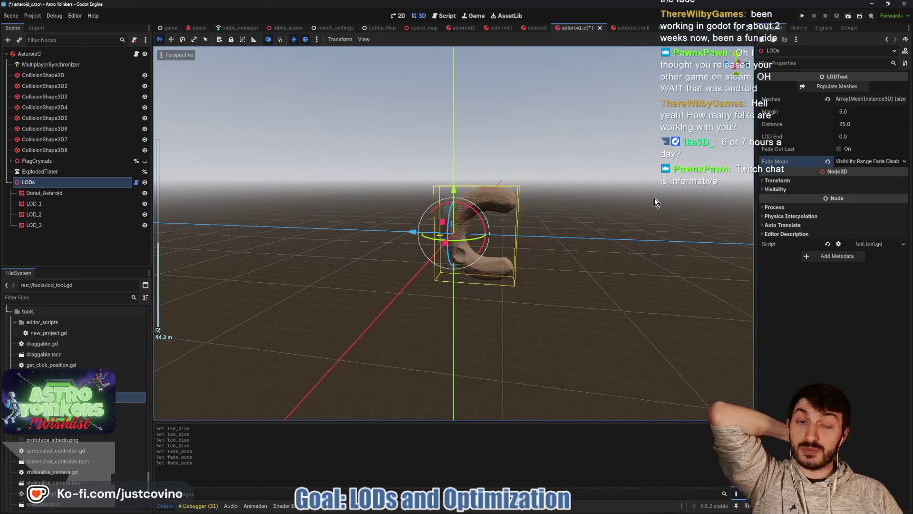
scroll(618, 210, "up", 15)
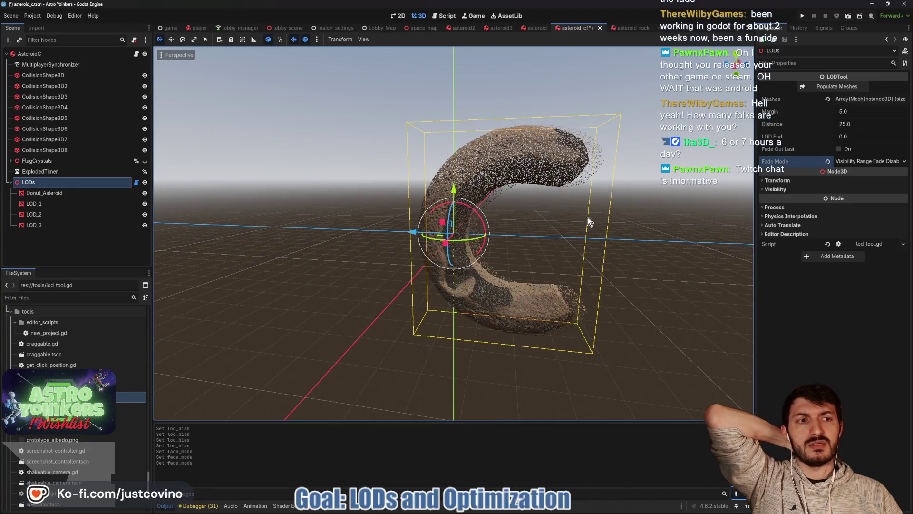
scroll(605, 233, "up", 2)
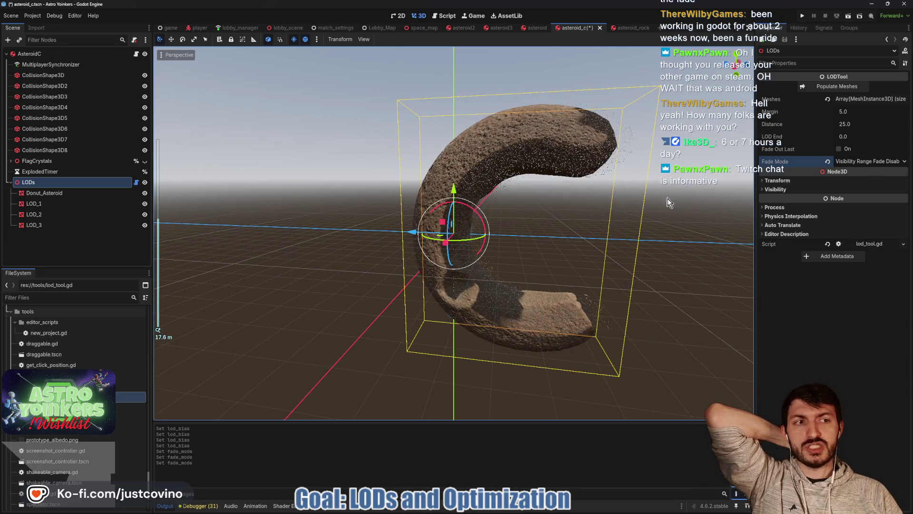
scroll(633, 211, "down", 3)
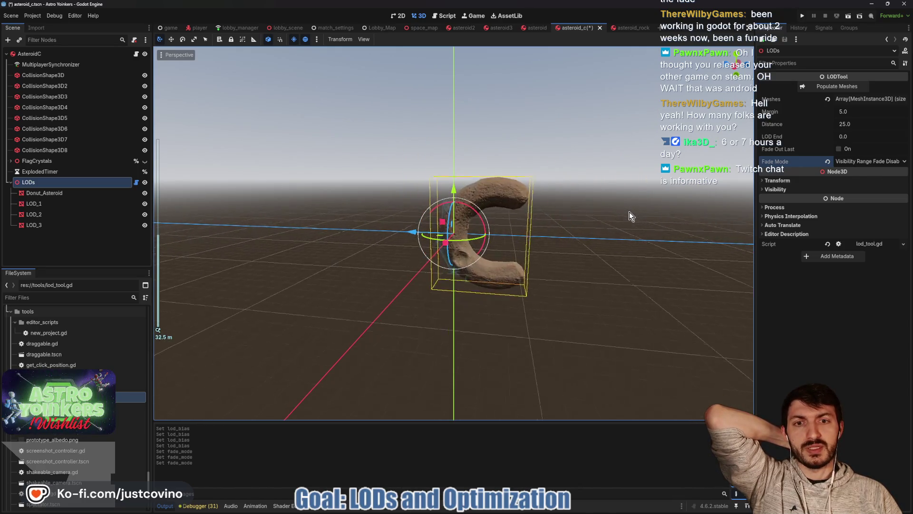
scroll(629, 212, "up", 5)
scroll(630, 212, "down", 9)
scroll(629, 221, "up", 5)
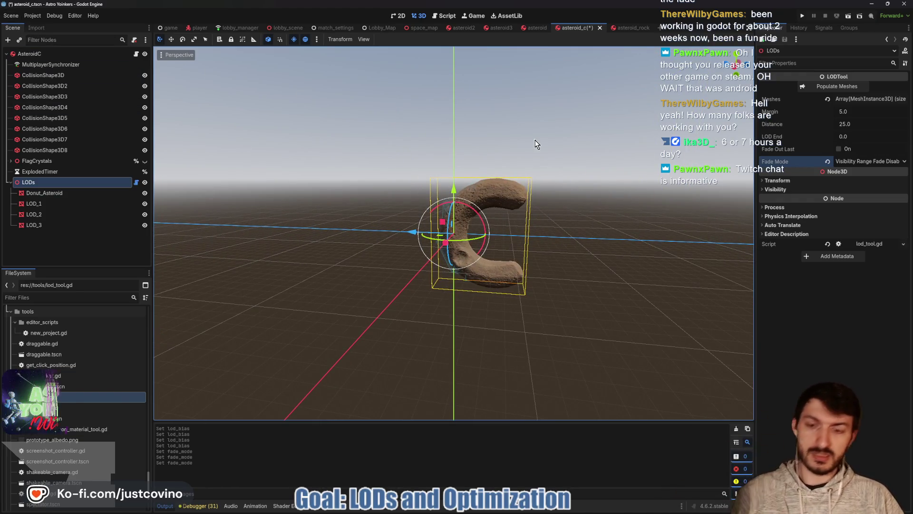
key("ctrl+s")
scroll(566, 158, "down", 3)
scroll(575, 163, "up", 3)
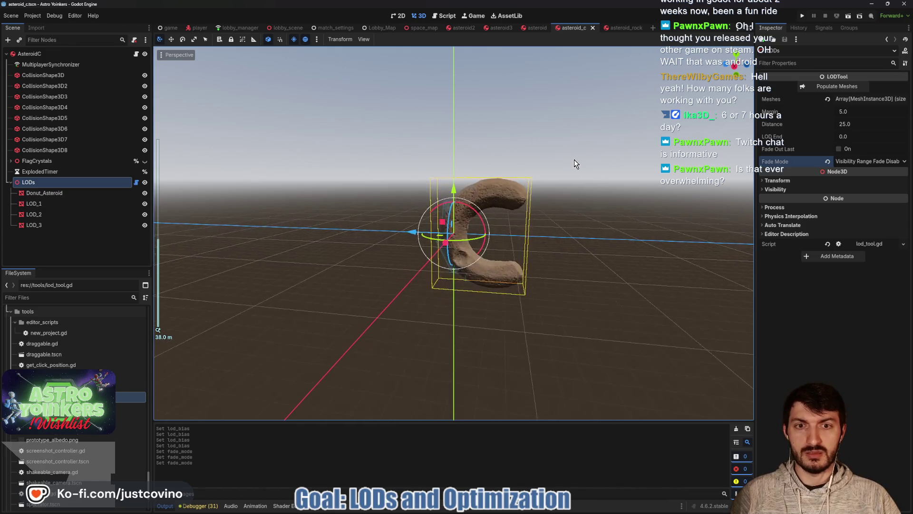
scroll(574, 163, "up", 5)
left_click(11, 16)
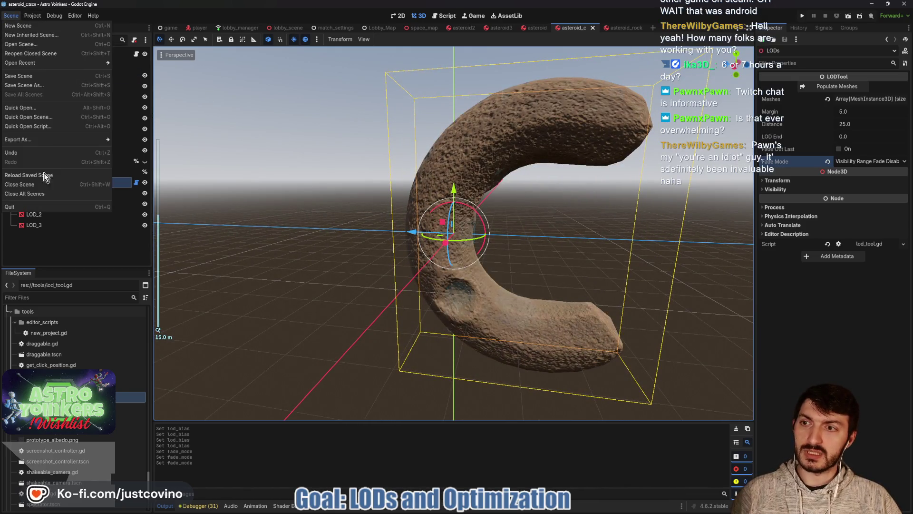
- Reload the saved asteroid_c scene and zoom in and out to confirm its LODs still switch
left_click(44, 176)
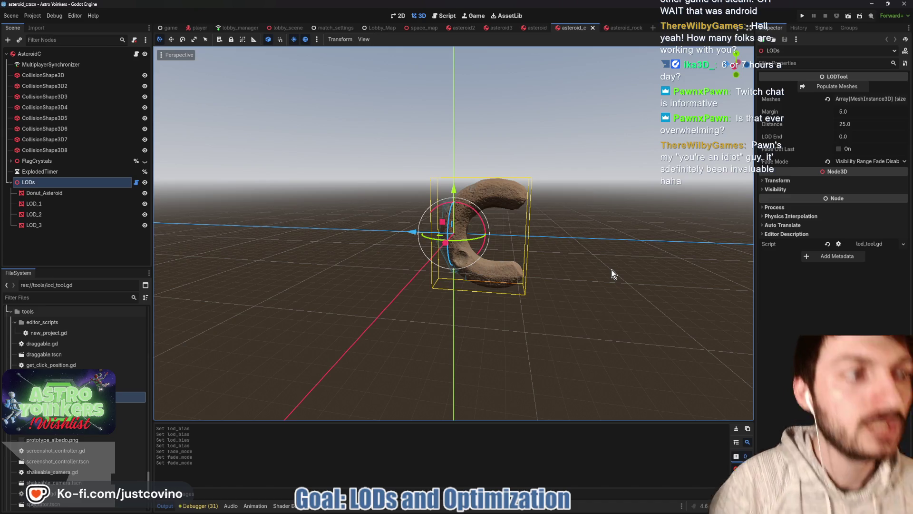
scroll(611, 269, "up", 2)
scroll(611, 269, "up", 2)
scroll(611, 270, "down", 6)
scroll(612, 269, "up", 10)
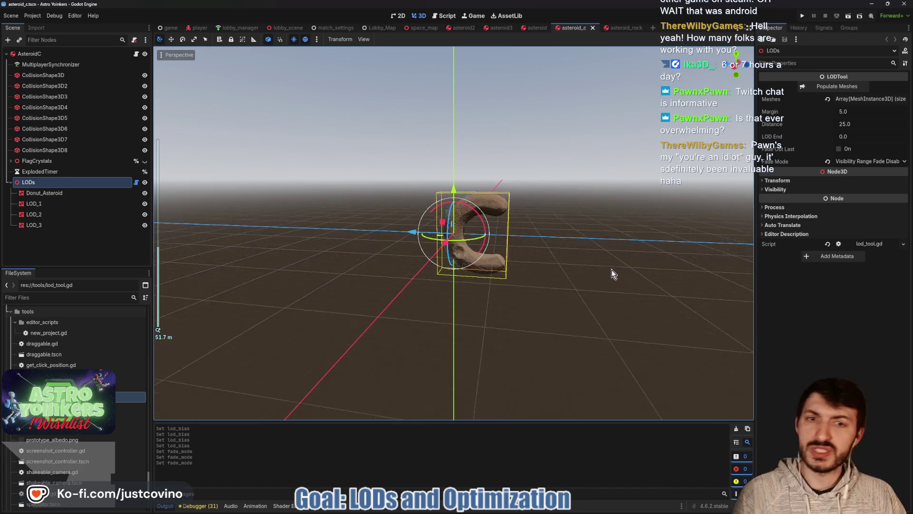
scroll(611, 270, "down", 12)
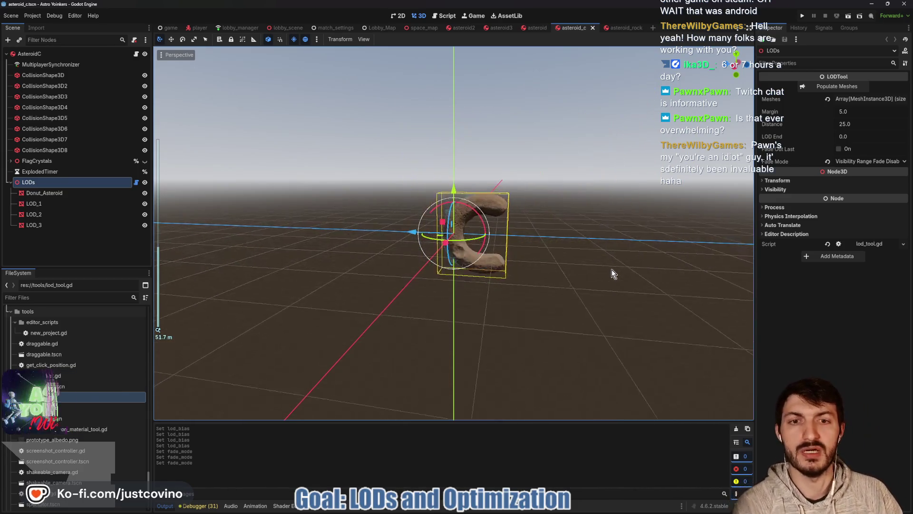
scroll(611, 269, "up", 8)
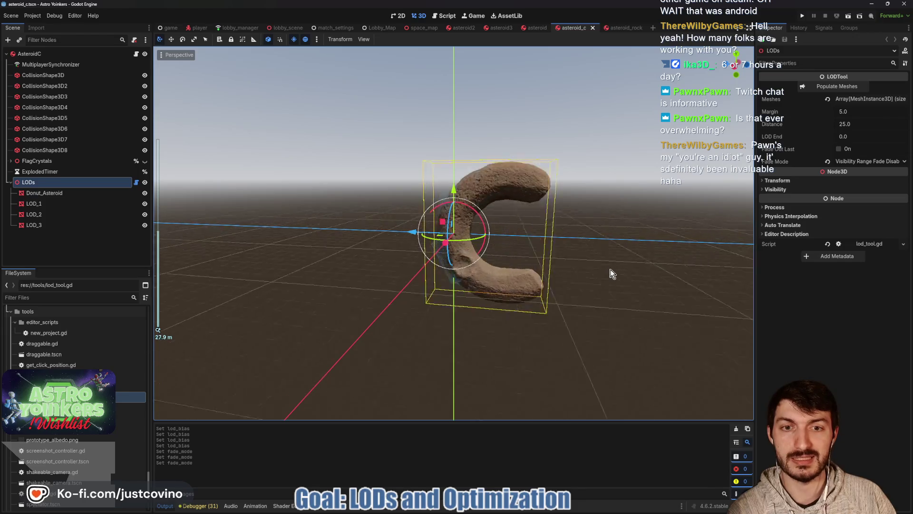
scroll(609, 269, "down", 12)
scroll(604, 272, "down", 6)
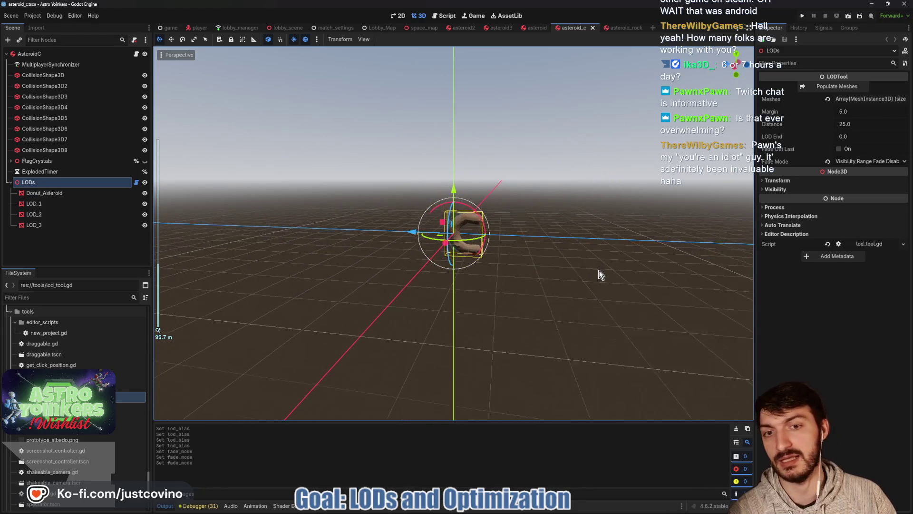
scroll(600, 274, "down", 4)
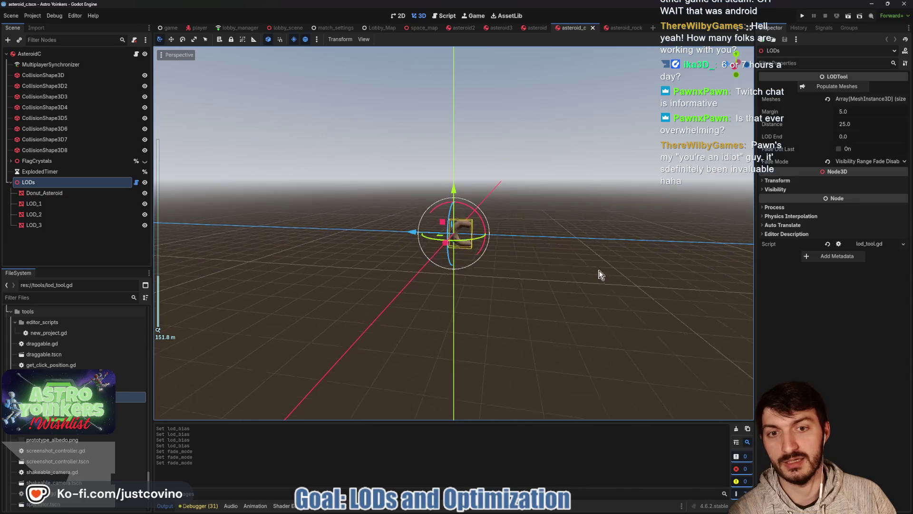
scroll(600, 274, "up", 18)
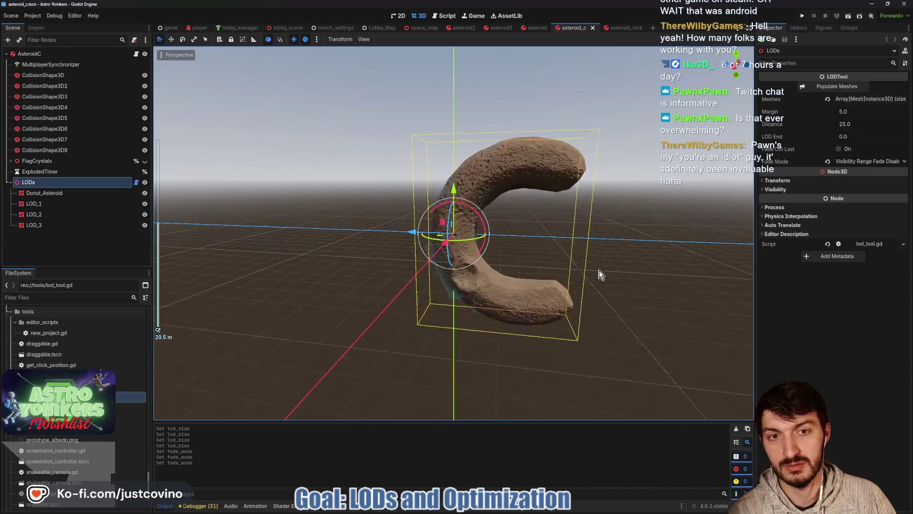
scroll(599, 273, "up", 3)
scroll(599, 273, "down", 8)
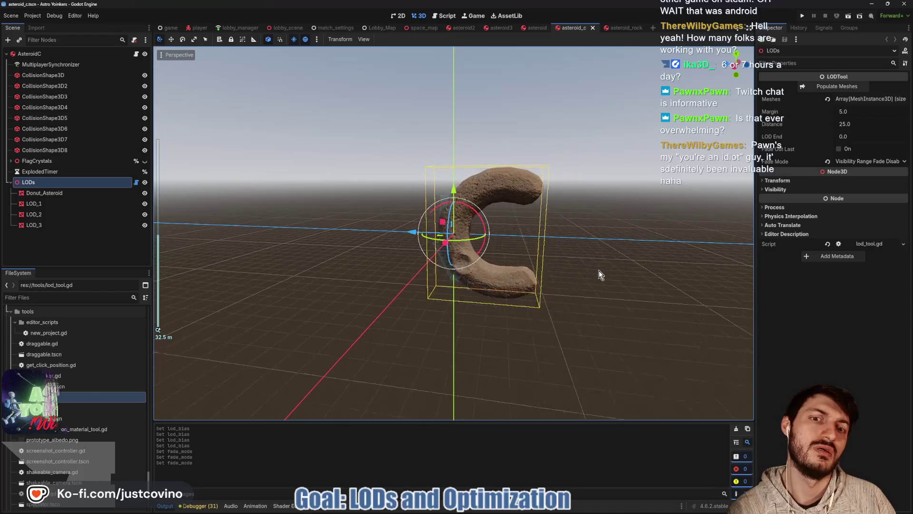
scroll(598, 271, "up", 5)
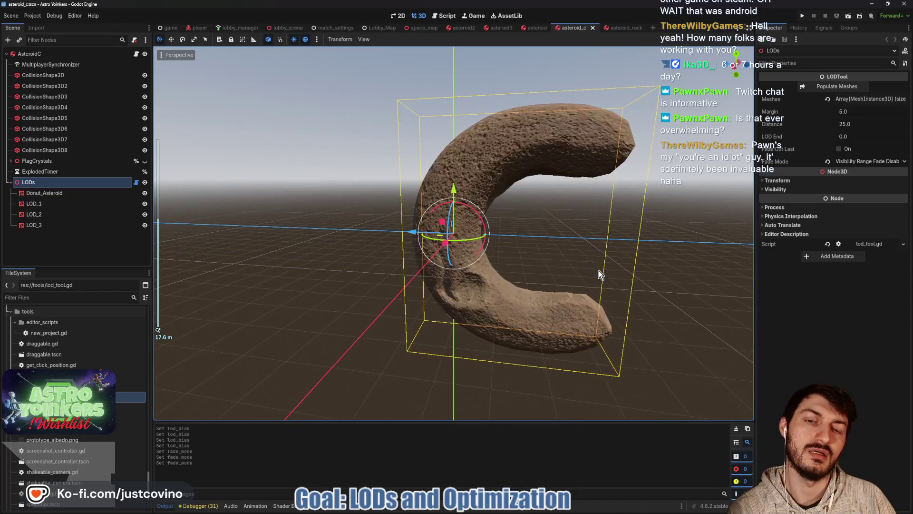
scroll(599, 274, "down", 2)
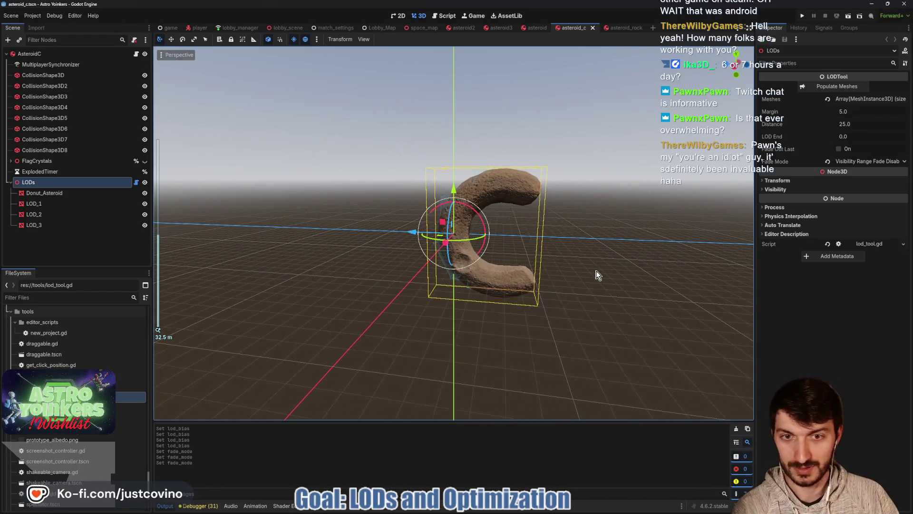
scroll(598, 275, "up", 2)
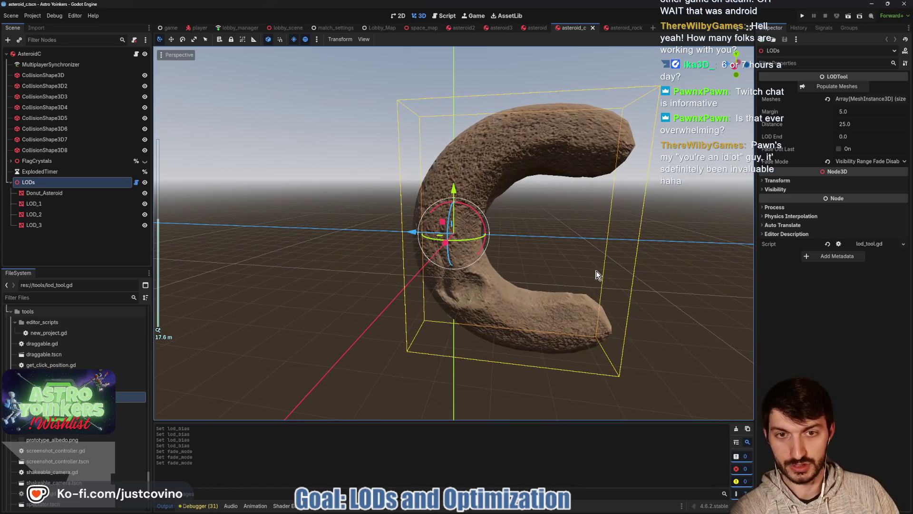
scroll(599, 275, "down", 5)
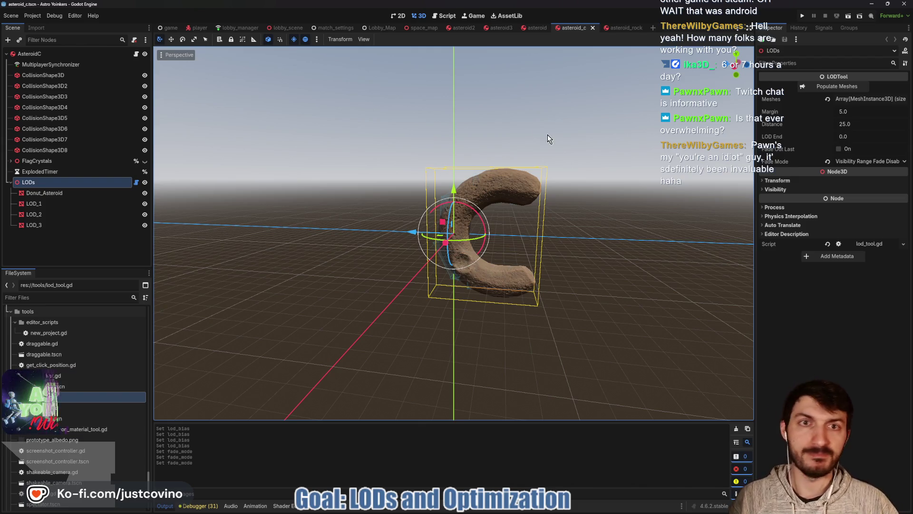
left_click(536, 28)
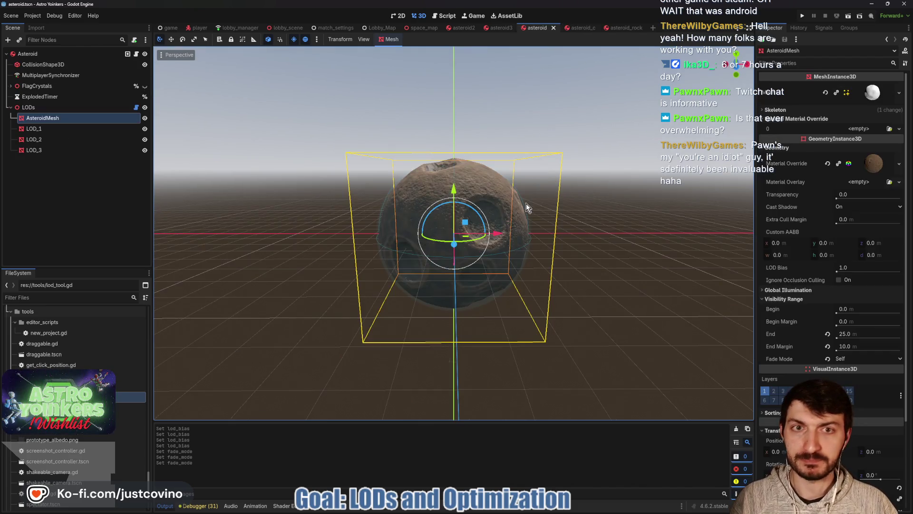
- Confirm the sphere asteroid's LODs use distance 25.0, margin 5.0 and Fade Self, then save
left_click(114, 108)
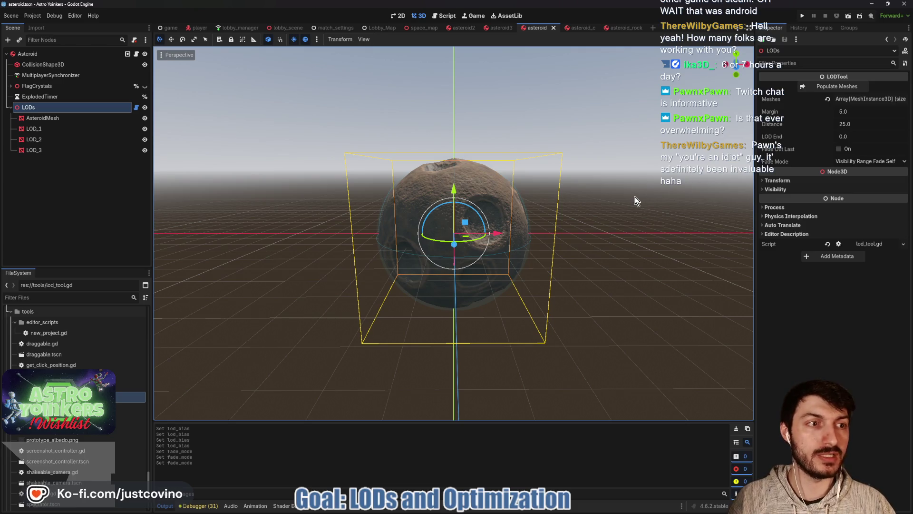
scroll(631, 198, "down", 5)
scroll(624, 199, "up", 4)
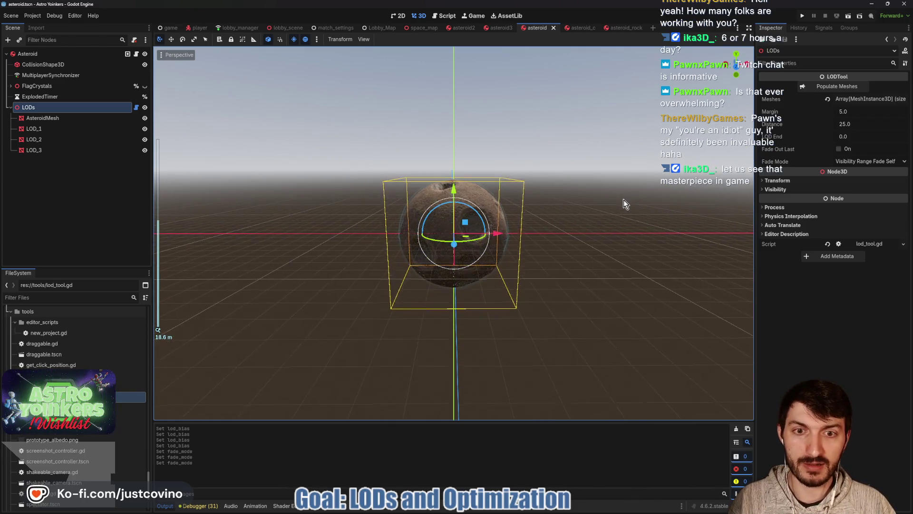
scroll(624, 200, "down", 5)
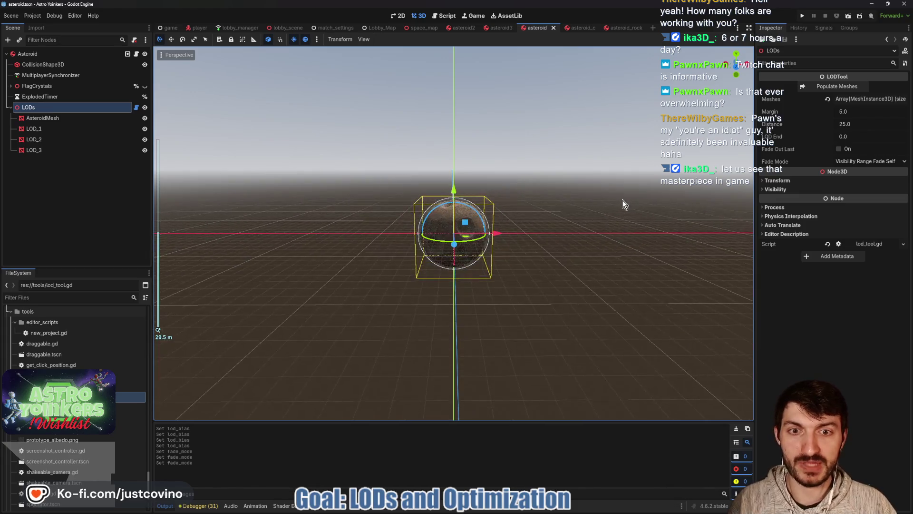
key("ctrl+s")
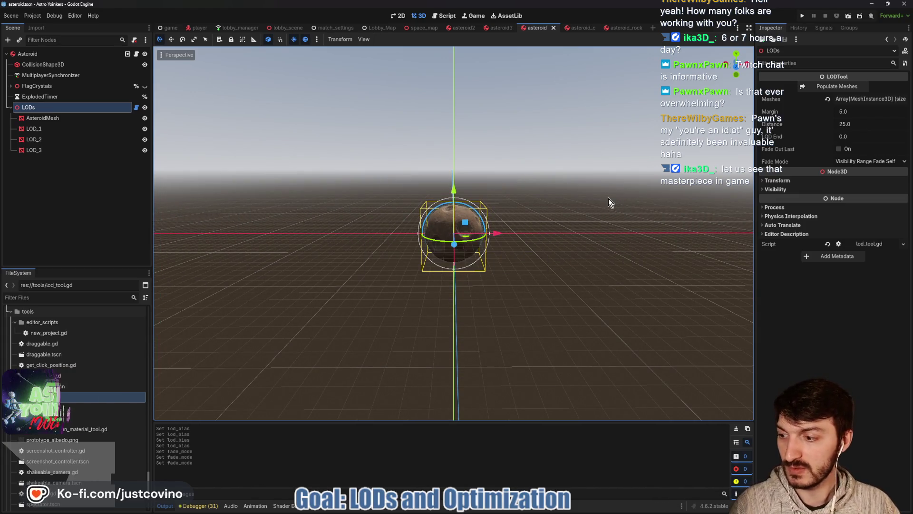
- Run the game, close the extra debug instance, and host a lobby
mouse_move(543, 513)
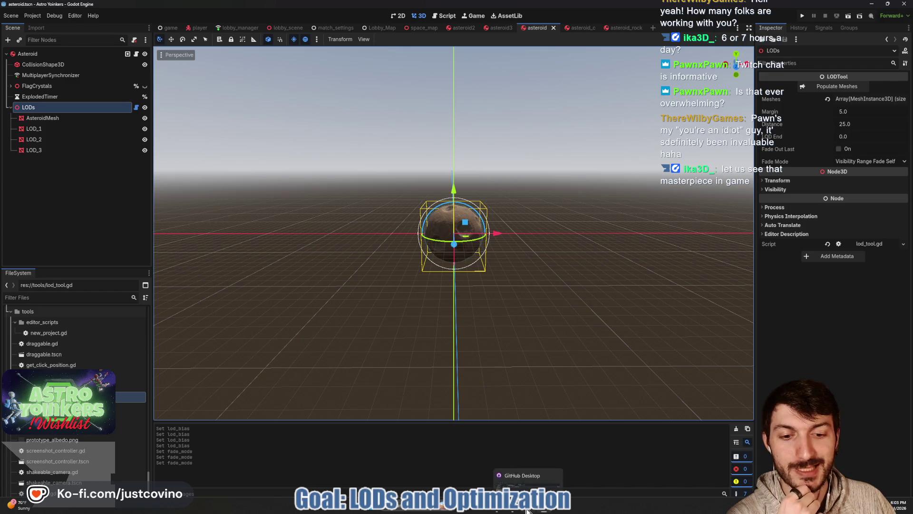
left_click(803, 16)
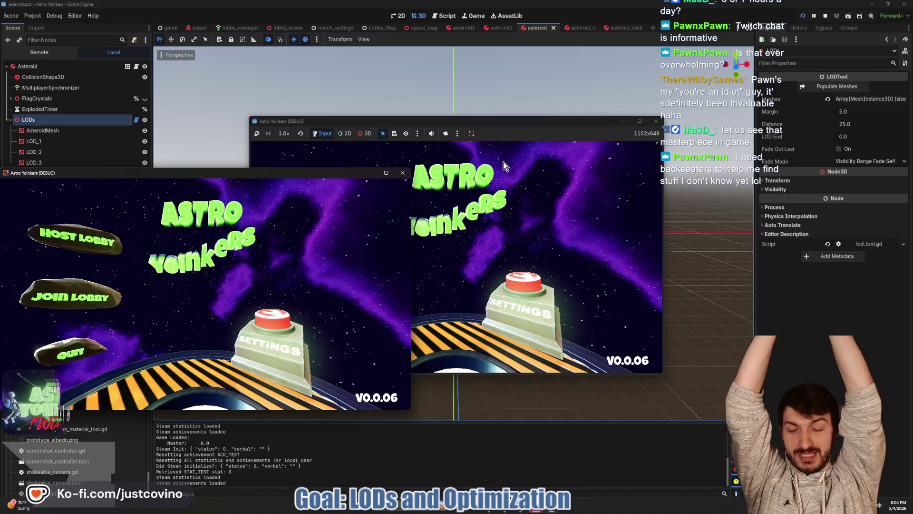
left_click(408, 176)
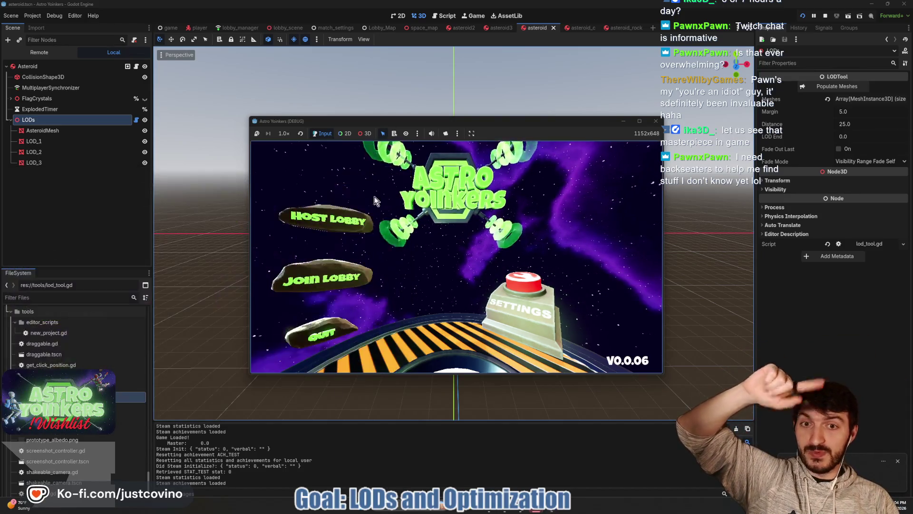
left_click(328, 219)
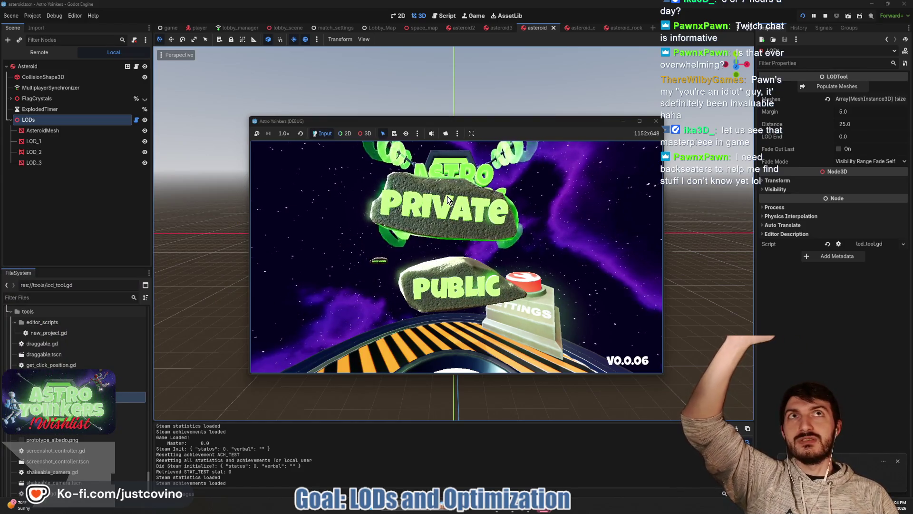
left_click(447, 198)
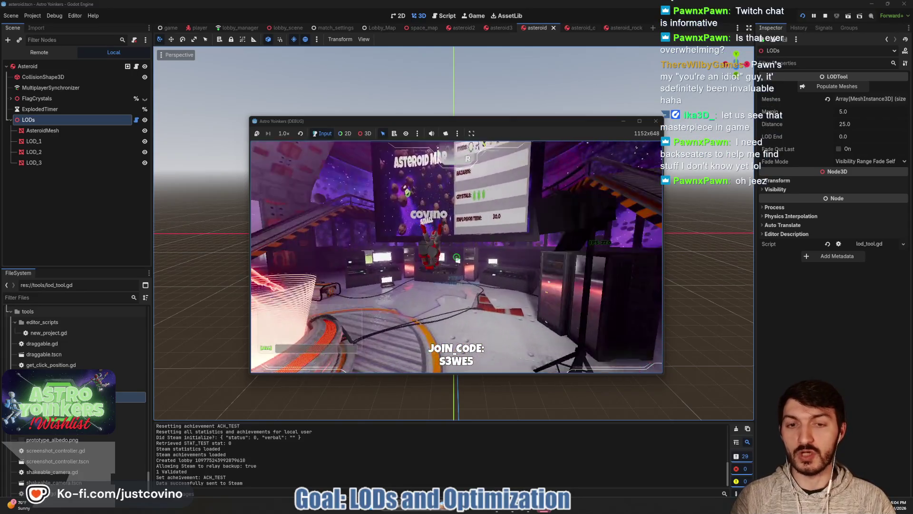
- Walk to the console, change the map size, and walk on down the lobby corridor
key("w")
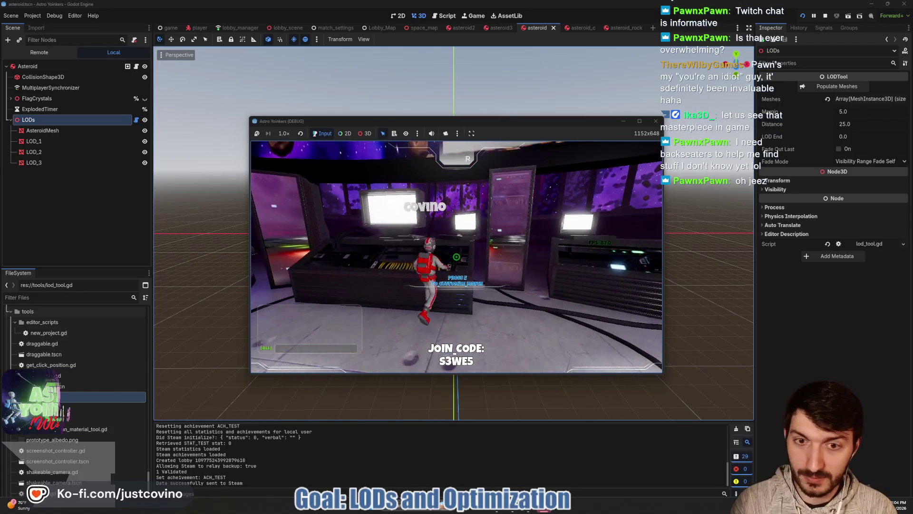
key("e")
left_click(455, 267)
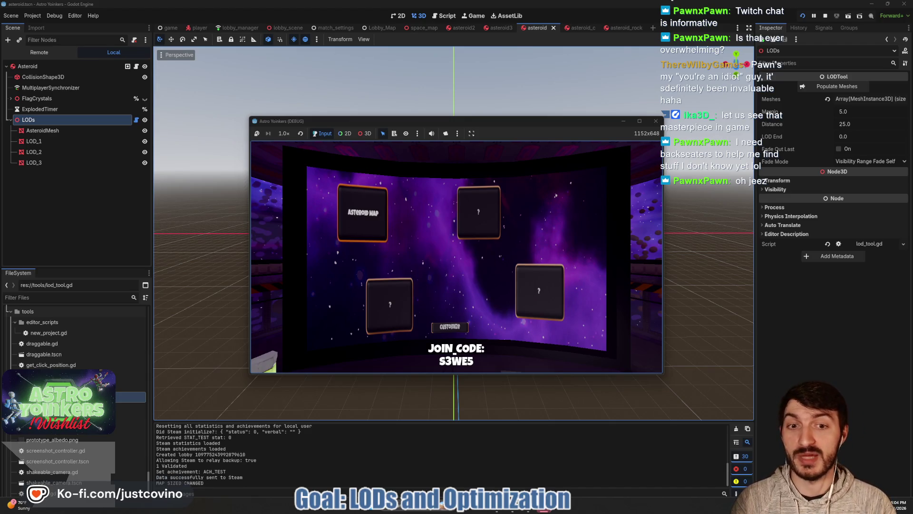
key("e")
key("w")
key("w")
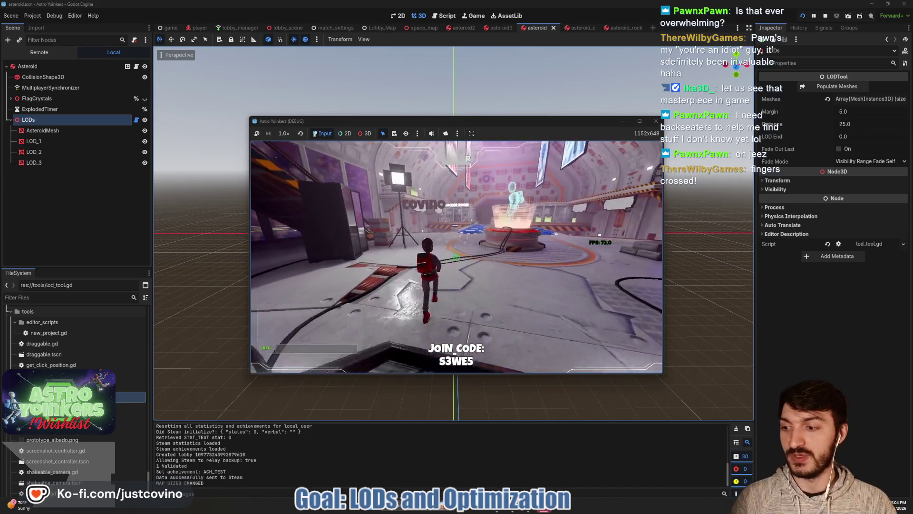
key("w")
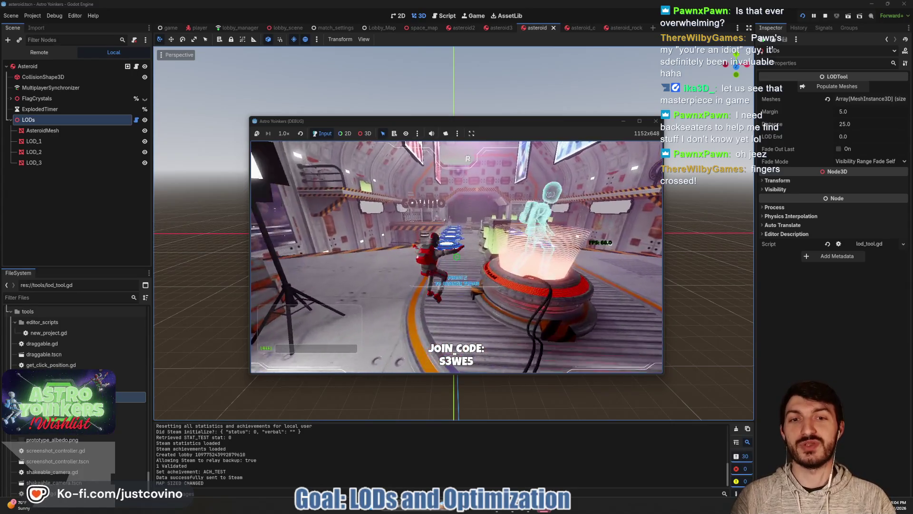
key("w")
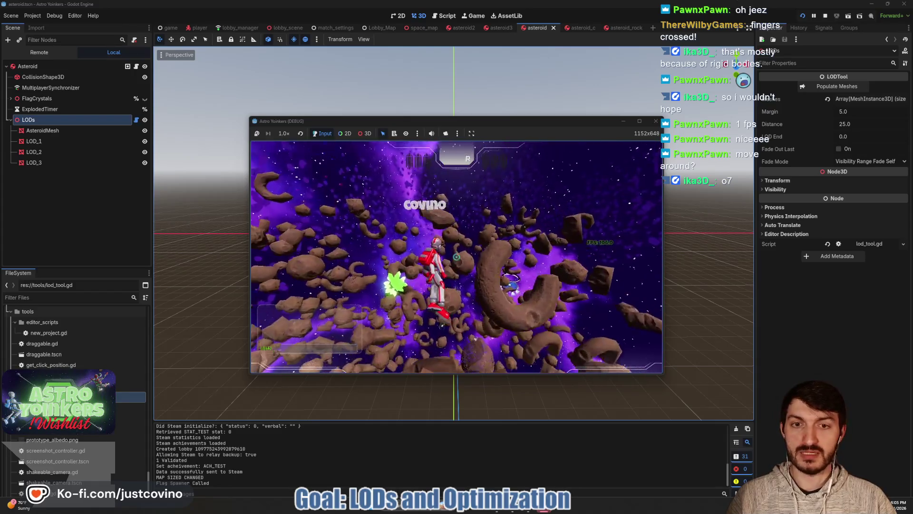
- Fire a beam while flying through the asteroid field, then stop the game with F8
left_click(457, 257)
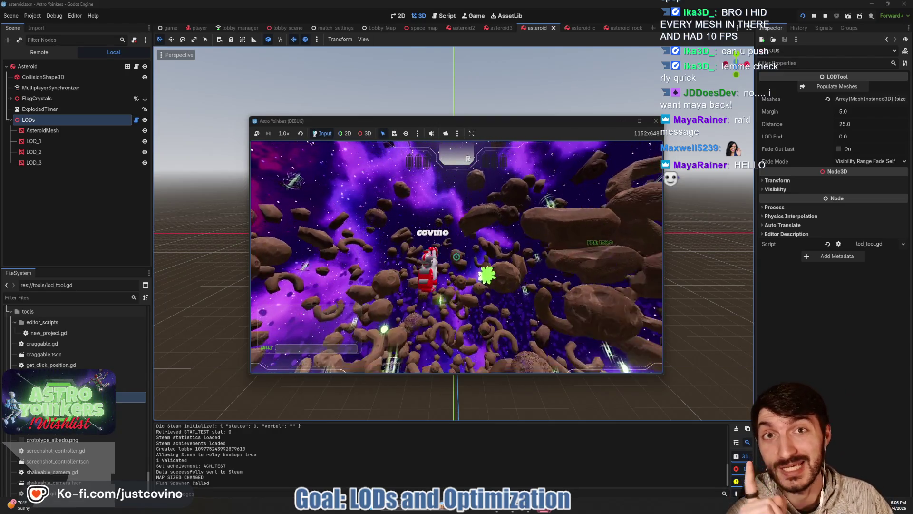
key("F8")
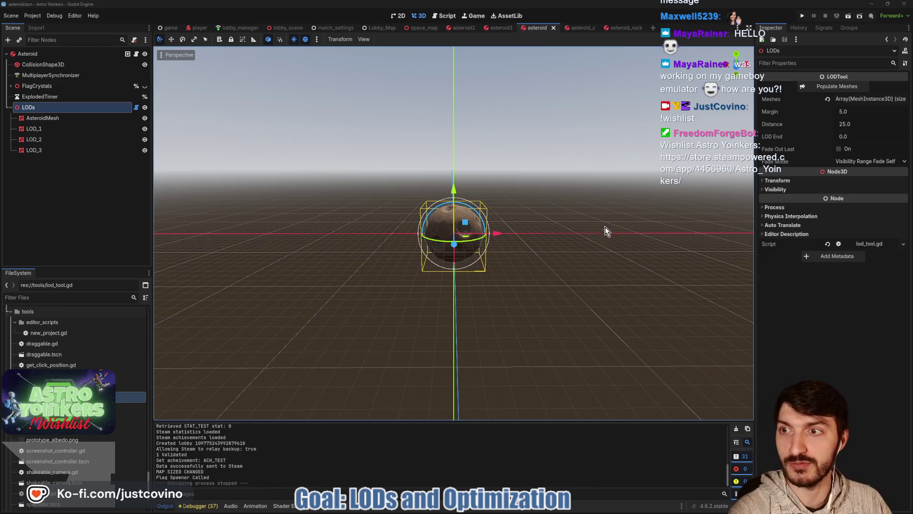
- Relaunch the project with Run Project and switch to the Astro Yoinkers Steam store page
left_click_drag(603, 224, 572, 227)
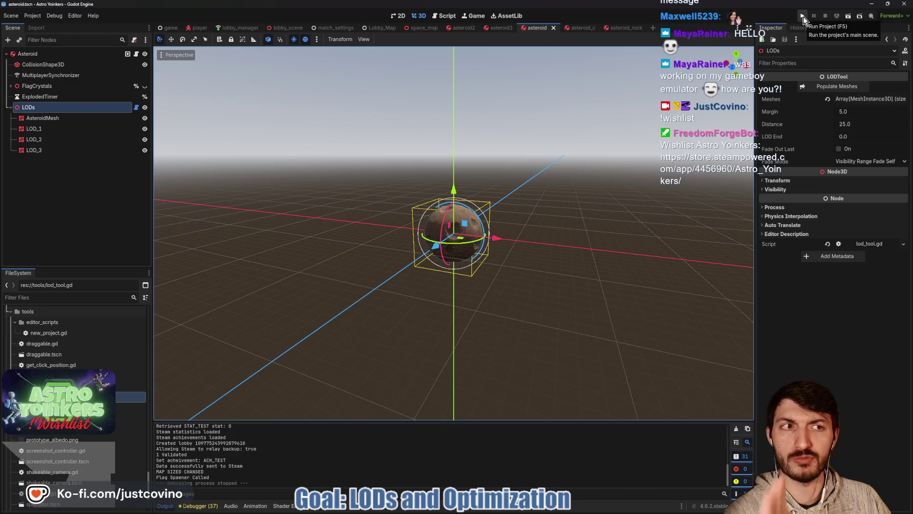
left_click(803, 16)
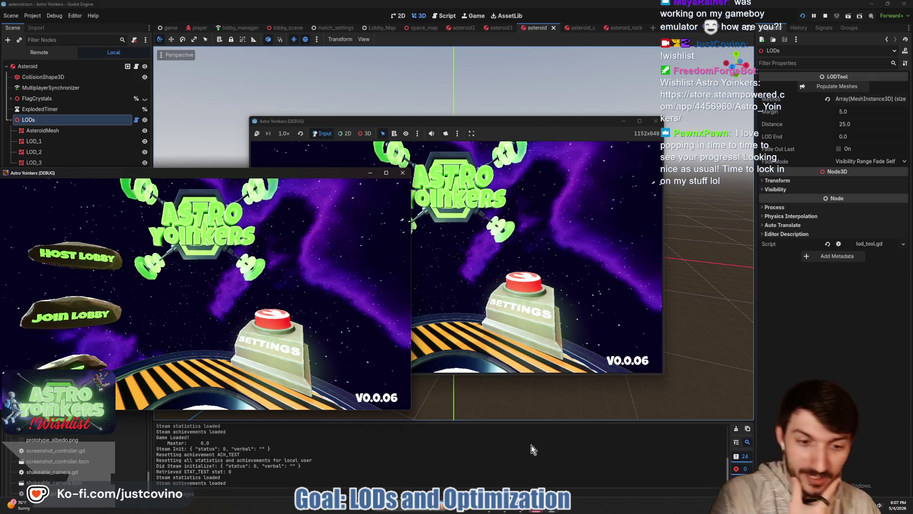
key("alt+Tab")
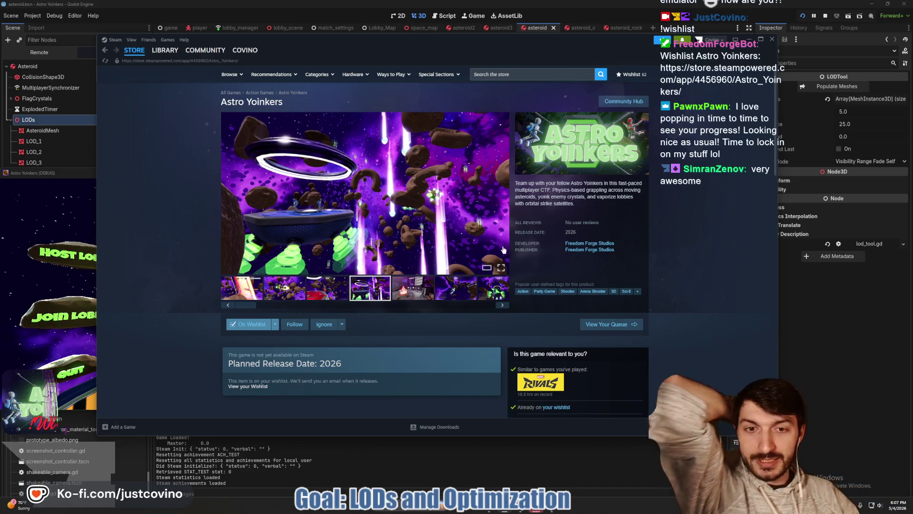
- View the lobby and asteroid-field screenshots, then minimize Steam and spread the two game windows apart
left_click(399, 294)
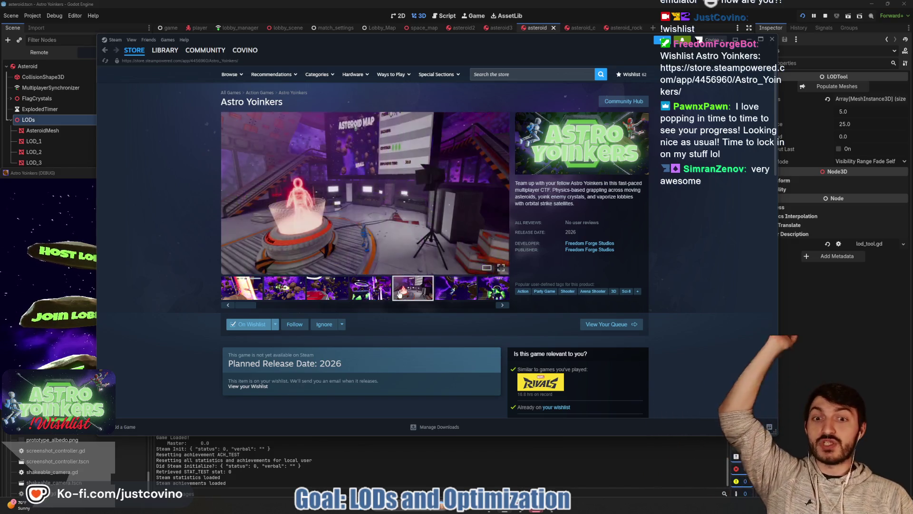
left_click(326, 288)
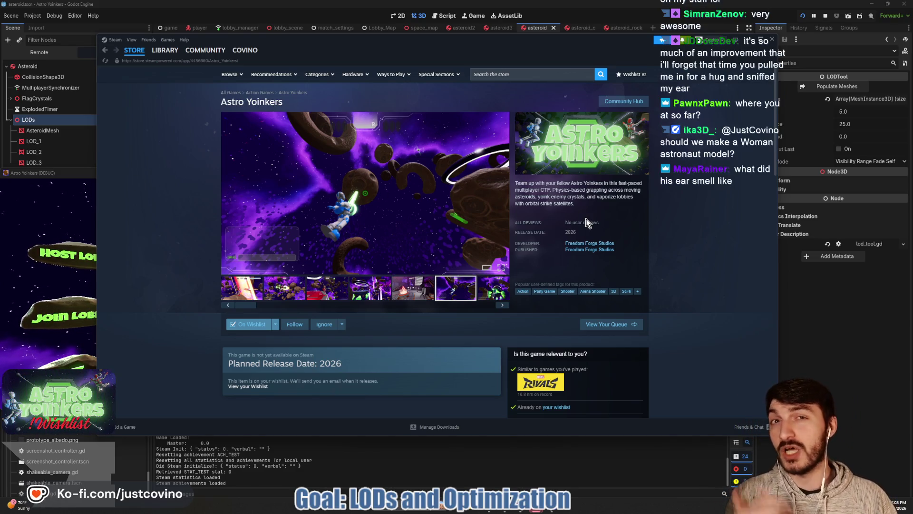
left_click(751, 40)
mouse_move(156, 173)
left_mouse_down()
mouse_move(237, 182)
mouse_move(561, 161)
left_mouse_up()
left_click_drag(561, 118, 402, 118)
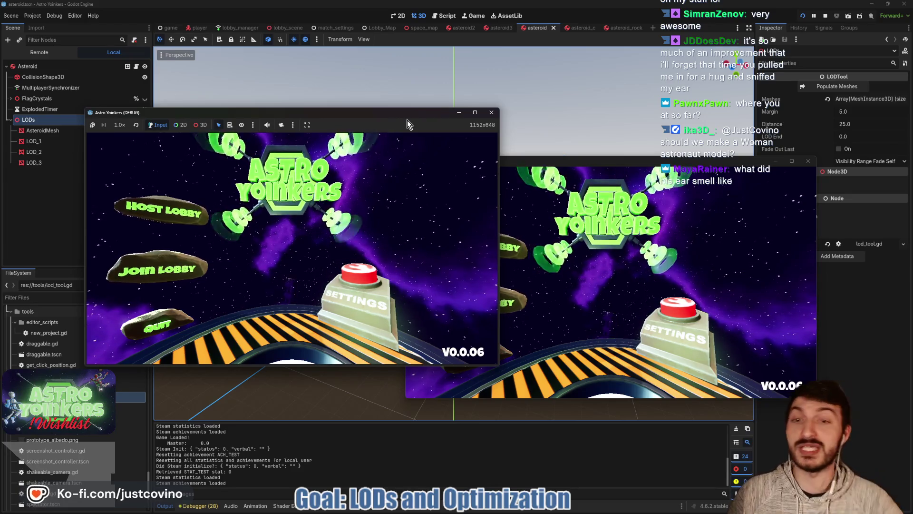
- Restore the store page and cycle the gallery back to the first clip with the orange beam
mouse_move(520, 509)
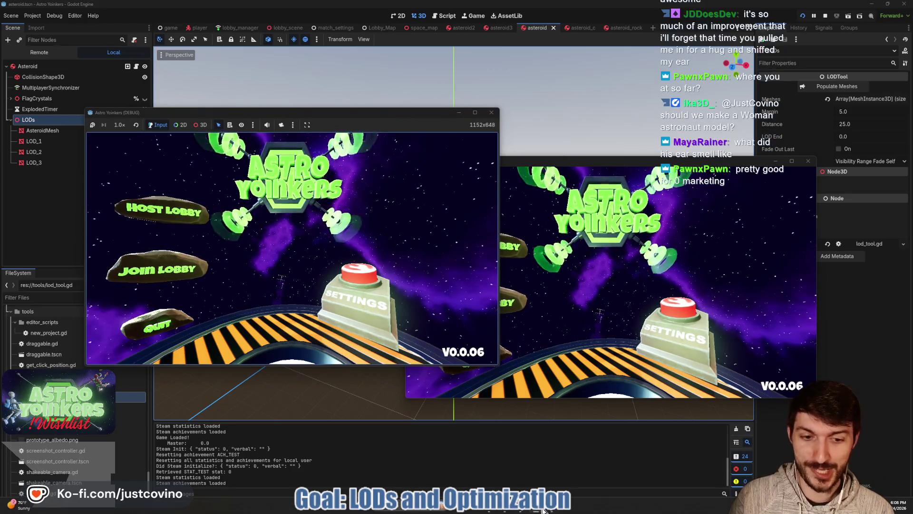
left_click(520, 509)
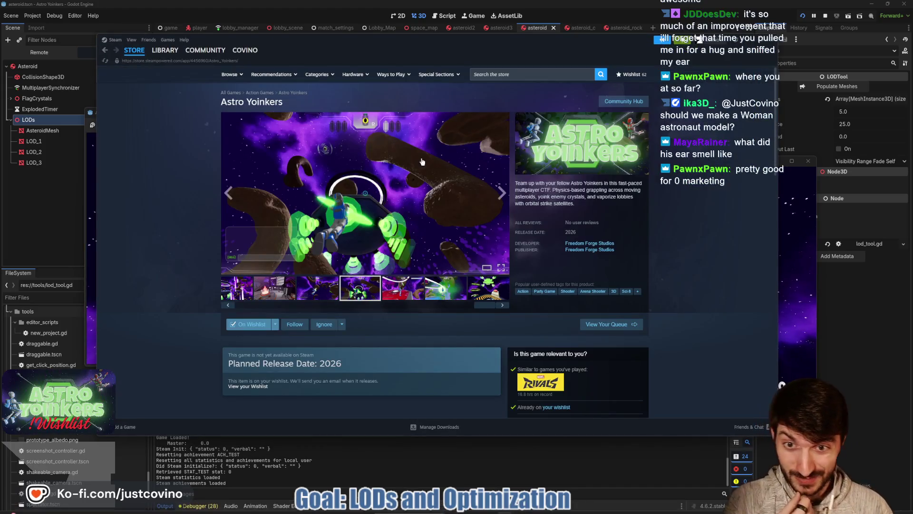
left_click(248, 298)
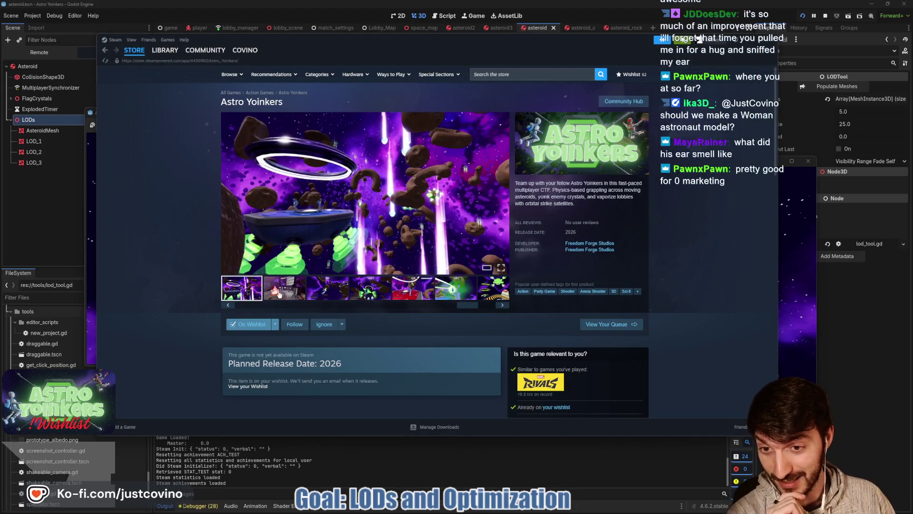
left_click(228, 305)
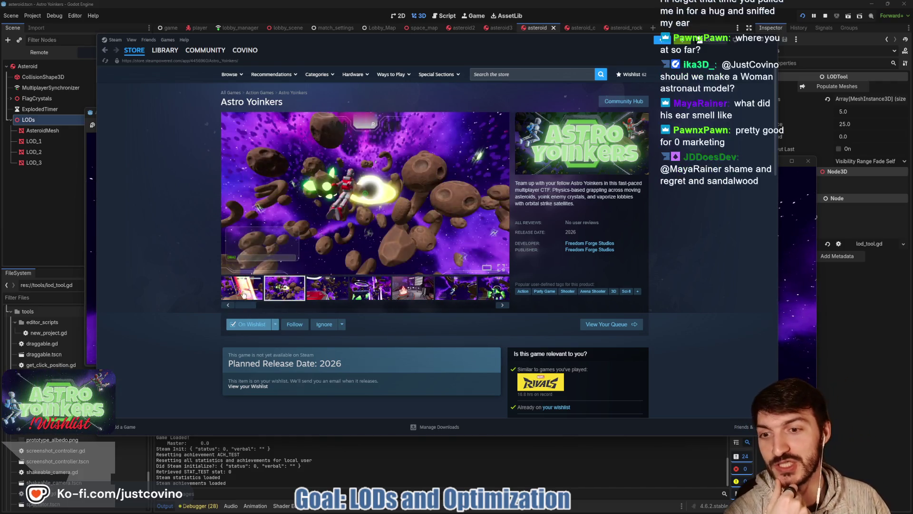
left_click(291, 294)
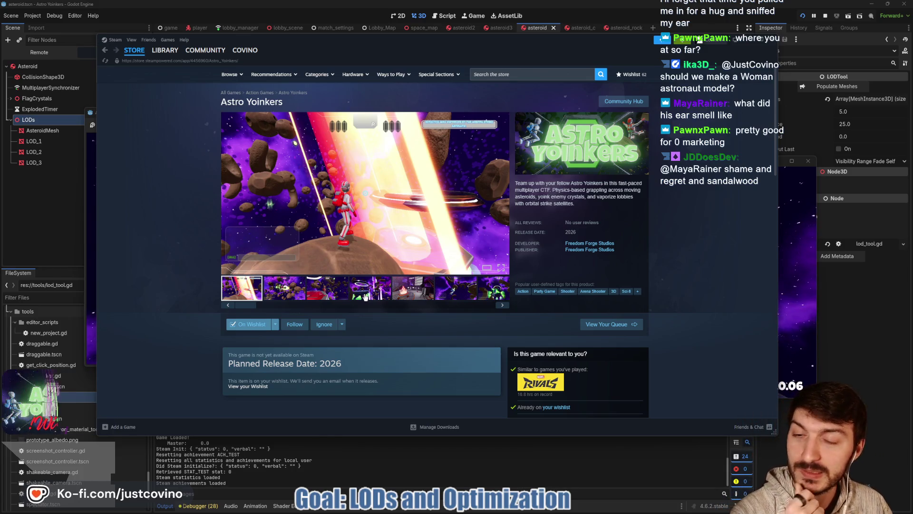
left_click(256, 293)
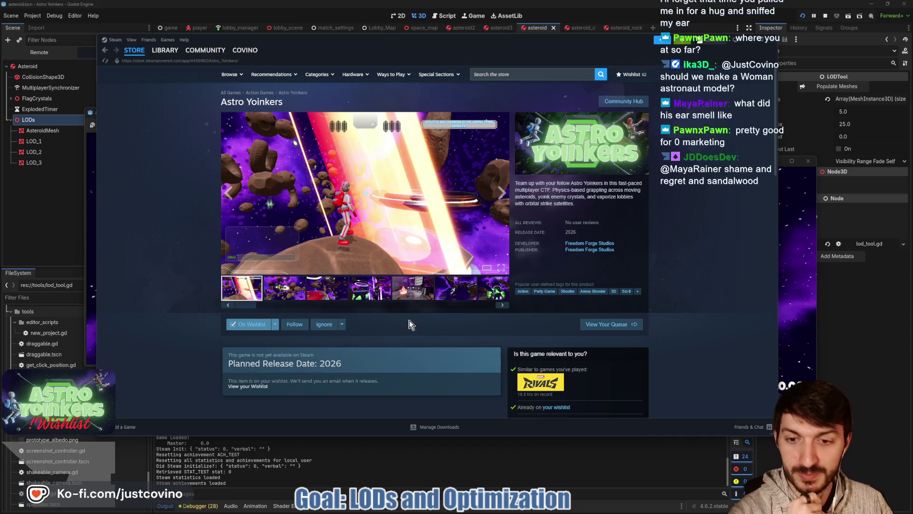
scroll(420, 333, "down", 3)
- Scroll over the rest of the Astro Yoinkers page, then minimize Steam to reveal Godot
scroll(418, 312, "up", 3)
scroll(418, 312, "down", 15)
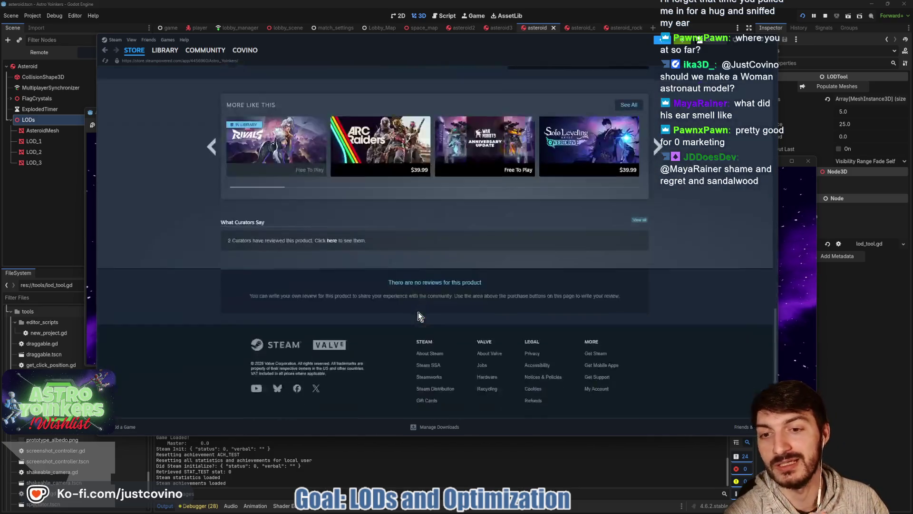
scroll(420, 318, "up", 3)
scroll(421, 318, "up", 10)
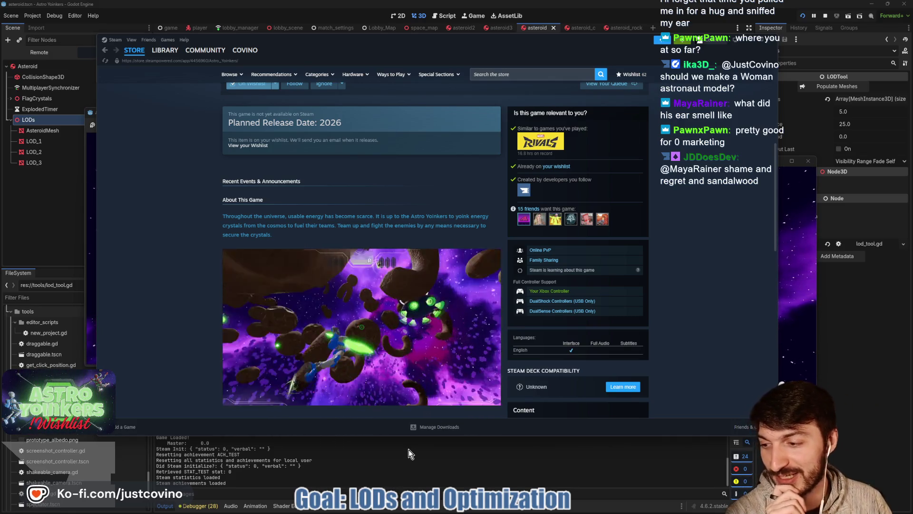
left_click(348, 455)
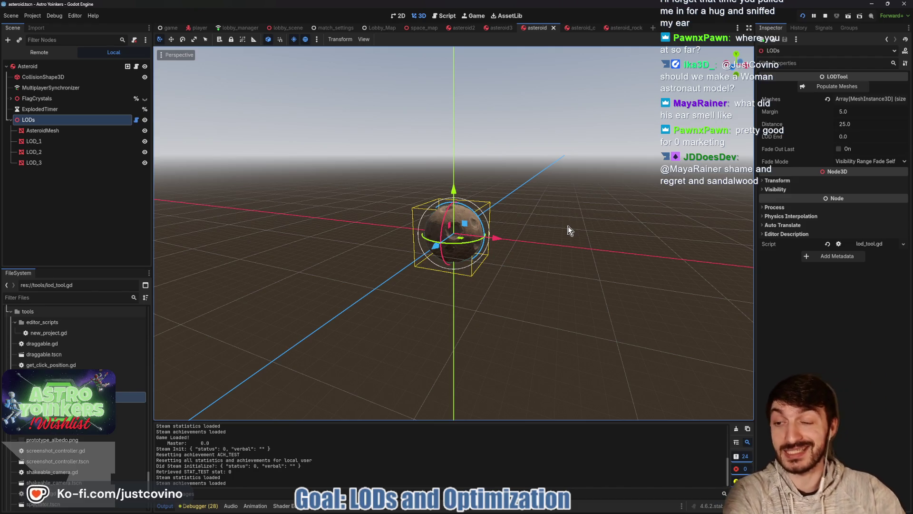
- Bring the debug game windows forward and close the second one
mouse_move(510, 510)
left_click(556, 509)
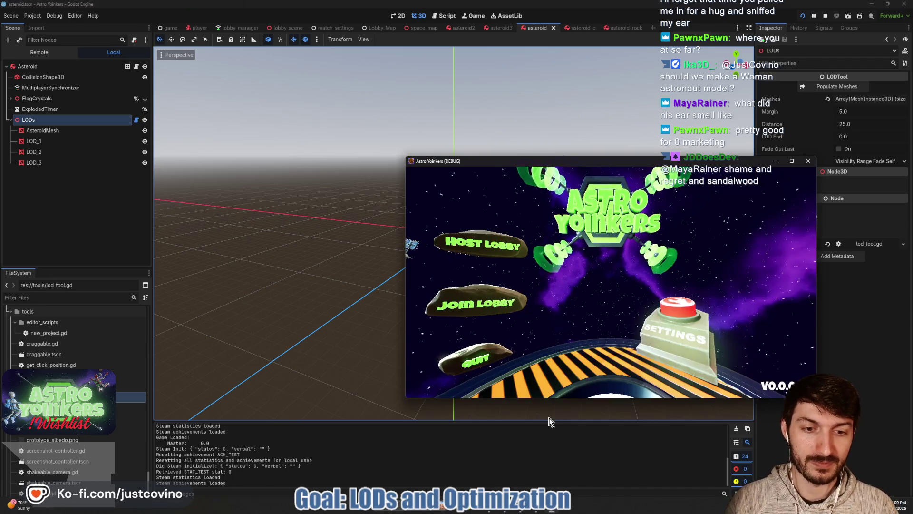
mouse_move(537, 510)
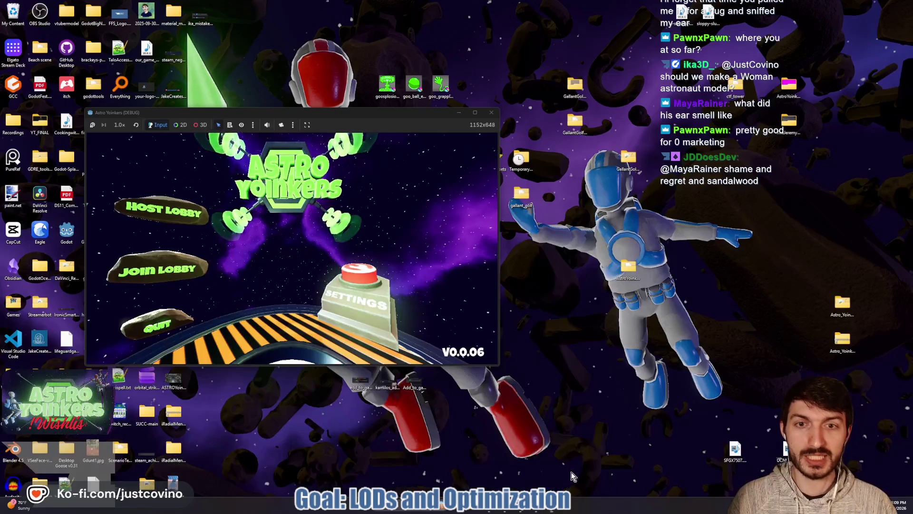
left_click(572, 472)
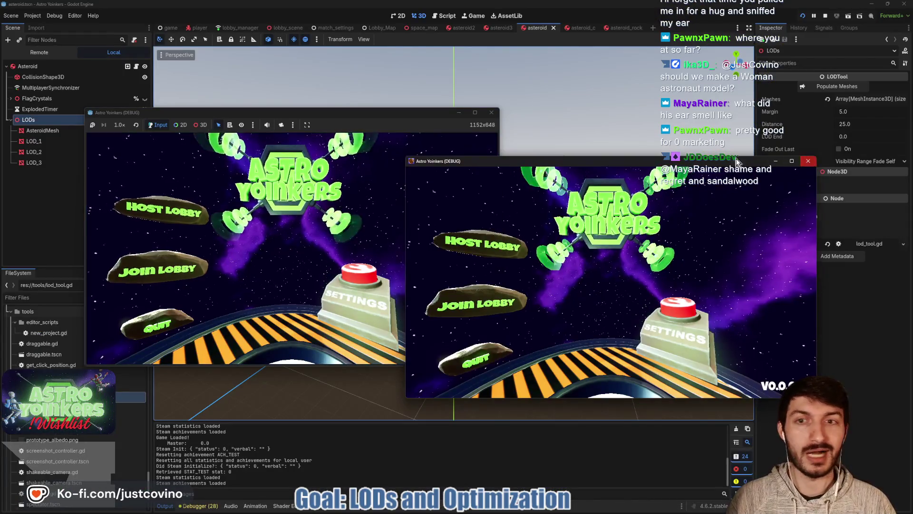
left_click(808, 161)
- Enlarge the remaining game window to about 1495x940, host a lobby showing 40 FPS, then stop
left_click_drag(370, 114, 373, 57)
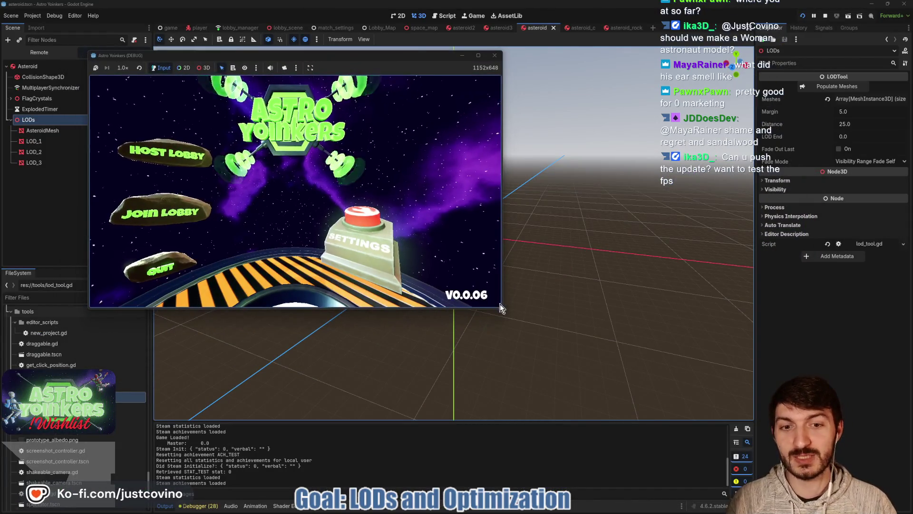
mouse_move(501, 307)
left_mouse_down()
mouse_move(720, 445)
mouse_move(713, 450)
mouse_move(724, 443)
left_mouse_up()
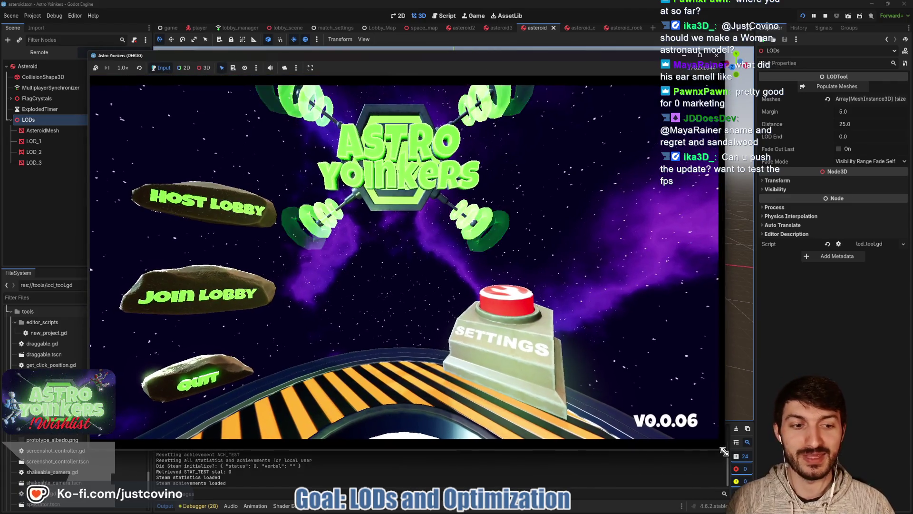
left_click(399, 230)
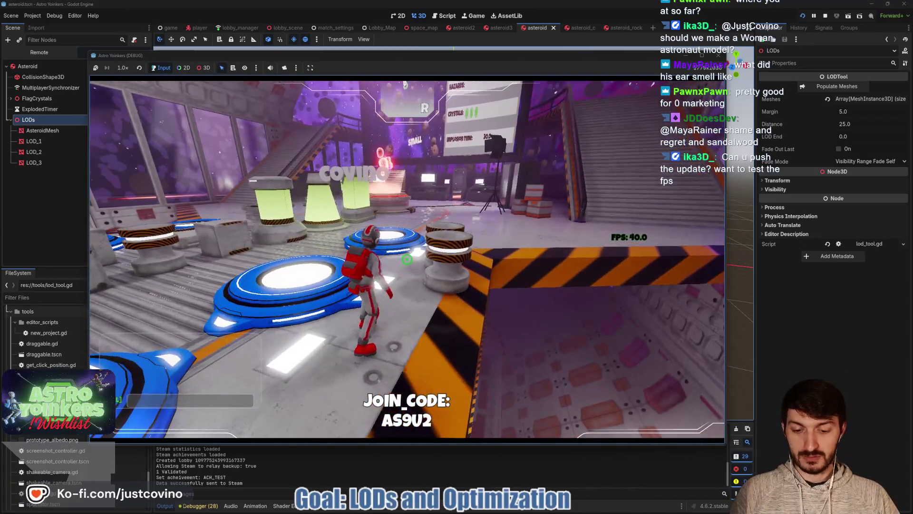
key("F8")
- Commit the 26 files with summary 'LOD FPS = GREAT' and description 'Went from 12FPS on Large Map to OVER 100!'
left_click(530, 510)
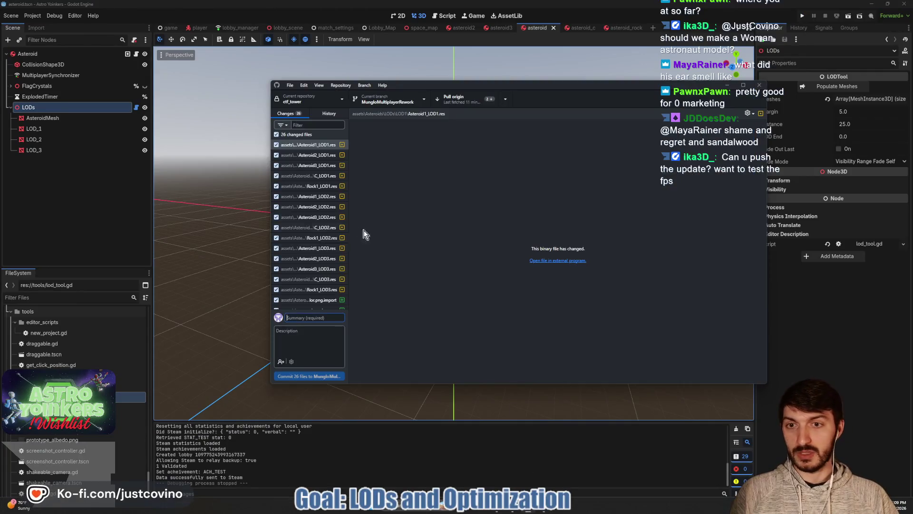
type("LOD FPS = BEtt")
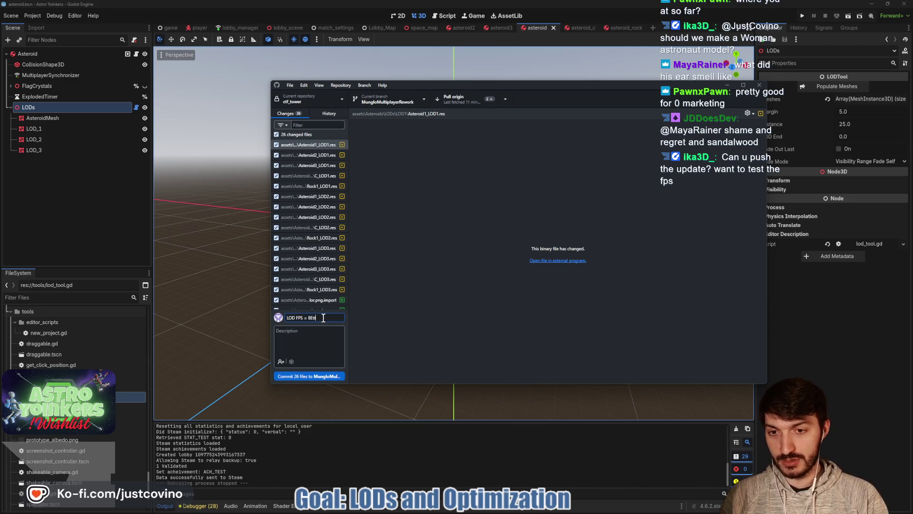
key("BackSpace")
key("BackSpace")
key("BackSpace")
type("GREAT")
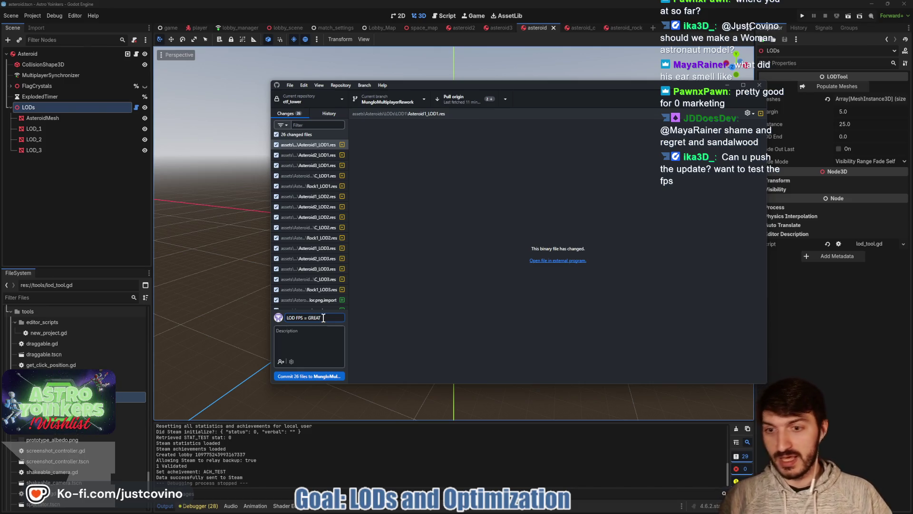
type("ent from 12FPS on Large Map to OVER")
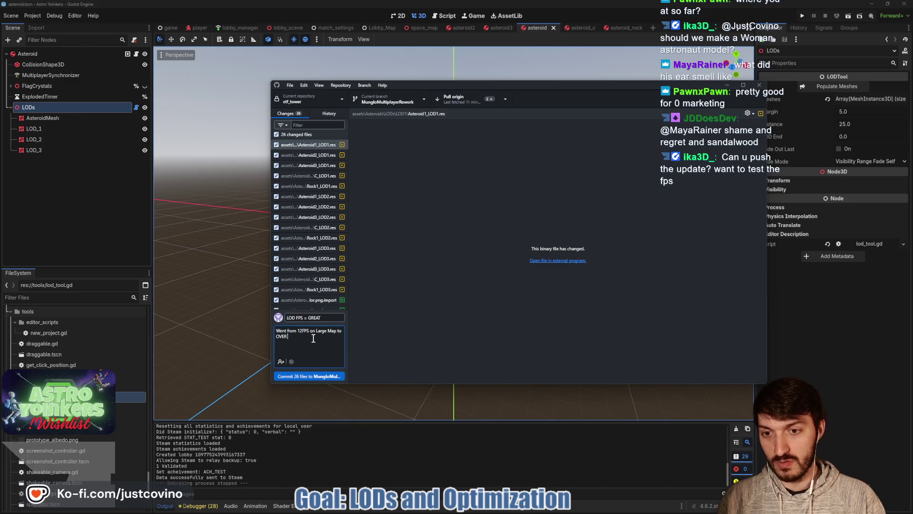
type(" 90")
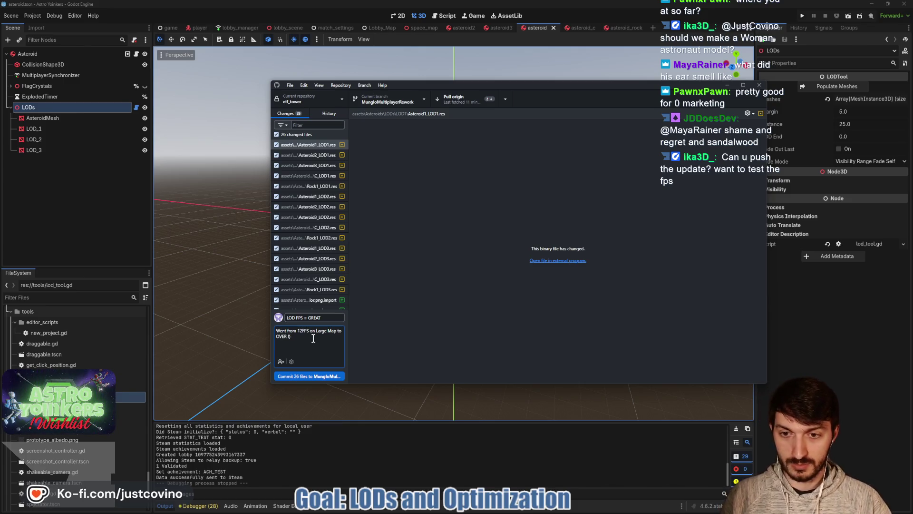
left_click(309, 376)
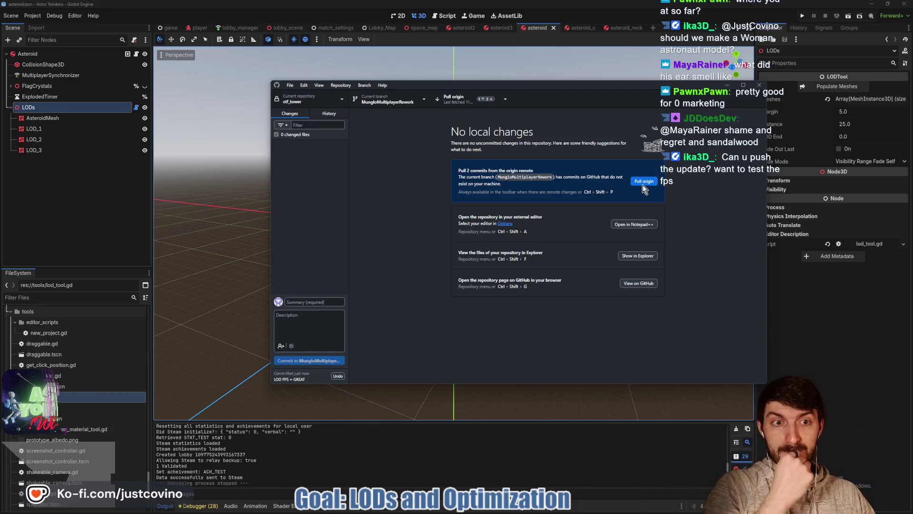
- Pull the 2 new commits from origin and review the 6 conflicted files blocking the merge
left_click(642, 183)
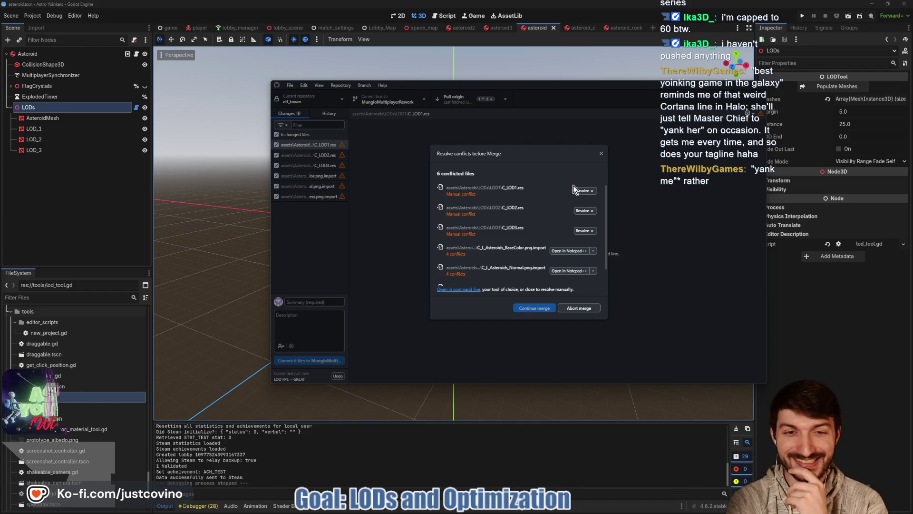
scroll(549, 195, "down", 1)
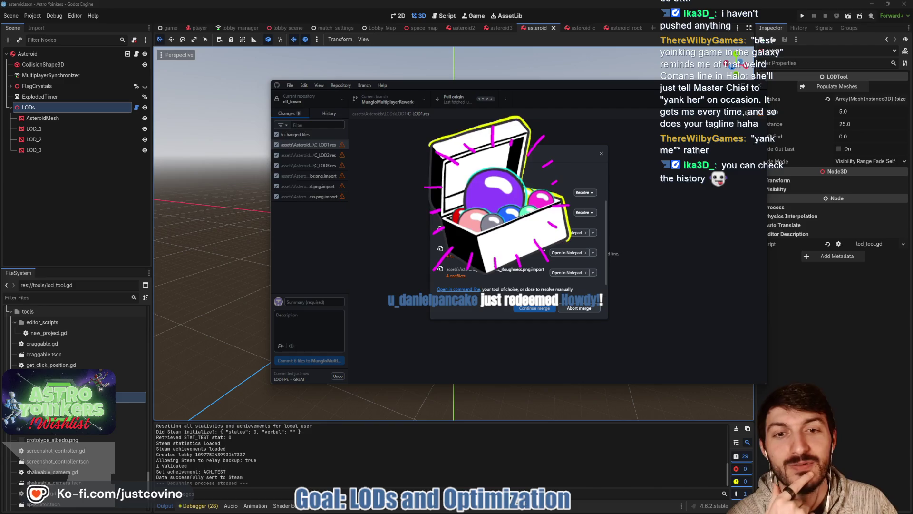
- Resolve the C_LOD2.res and C_LOD3.res conflicts using the modified files from origin
left_click(590, 193)
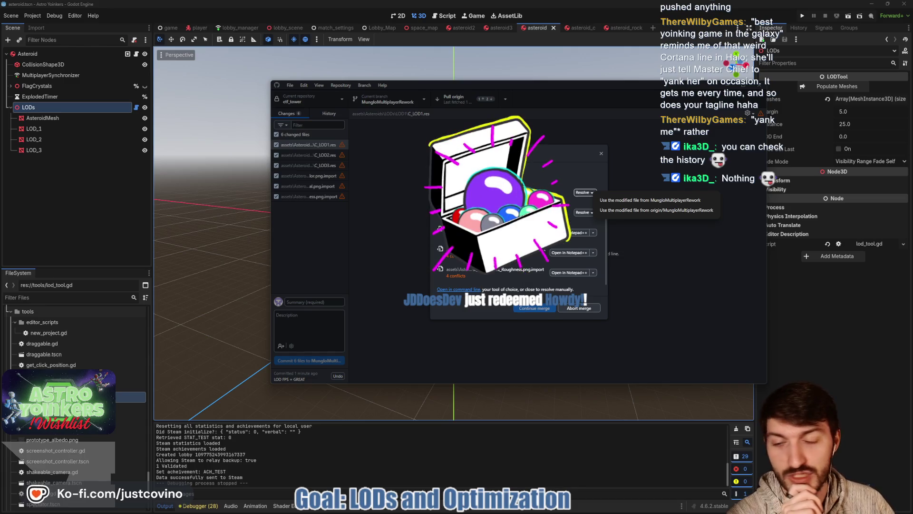
left_click(630, 212)
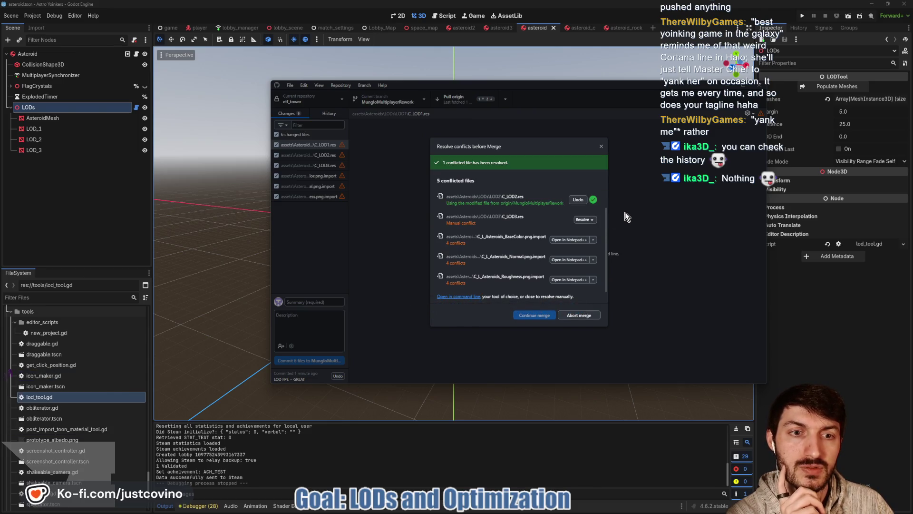
left_click(592, 220)
left_click(620, 241)
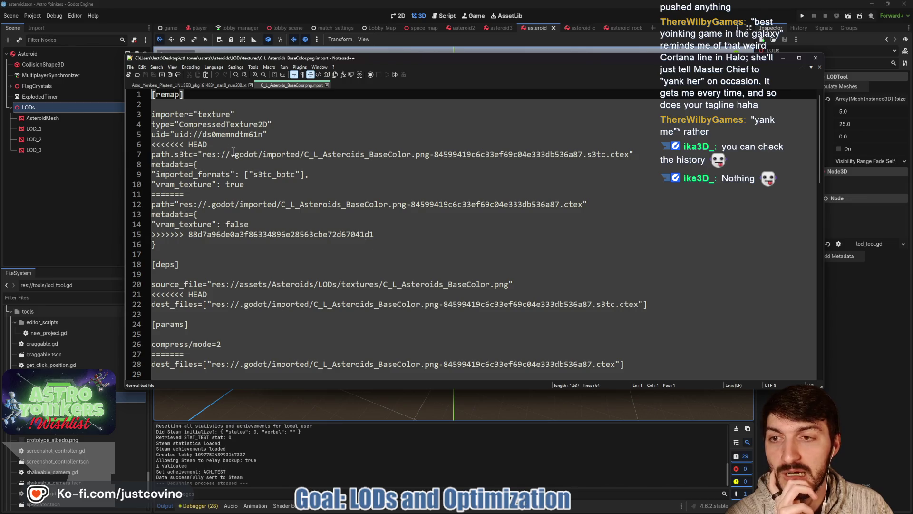
- Enlarge the Notepad++ window and scroll through the BaseColor import file's conflict markers
left_click_drag(207, 144, 151, 145)
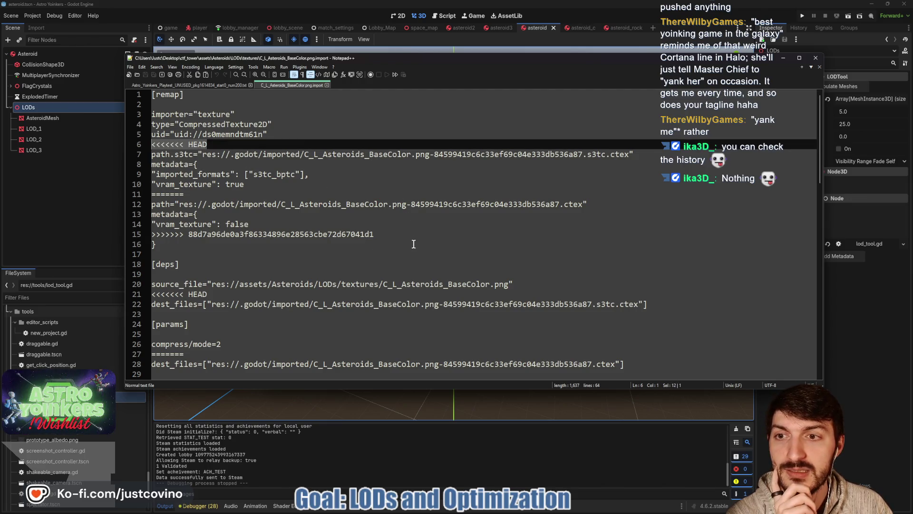
scroll(414, 244, "down", 4)
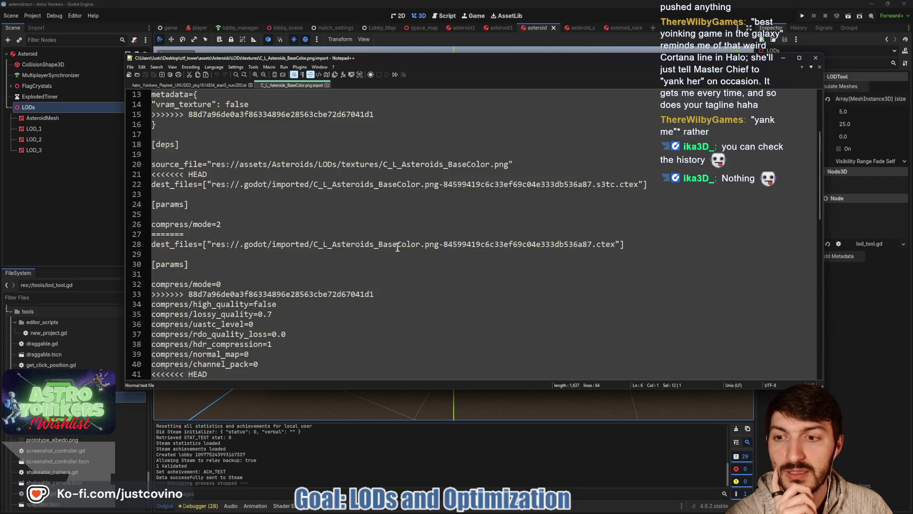
scroll(397, 246, "up", 3)
scroll(397, 247, "down", 1)
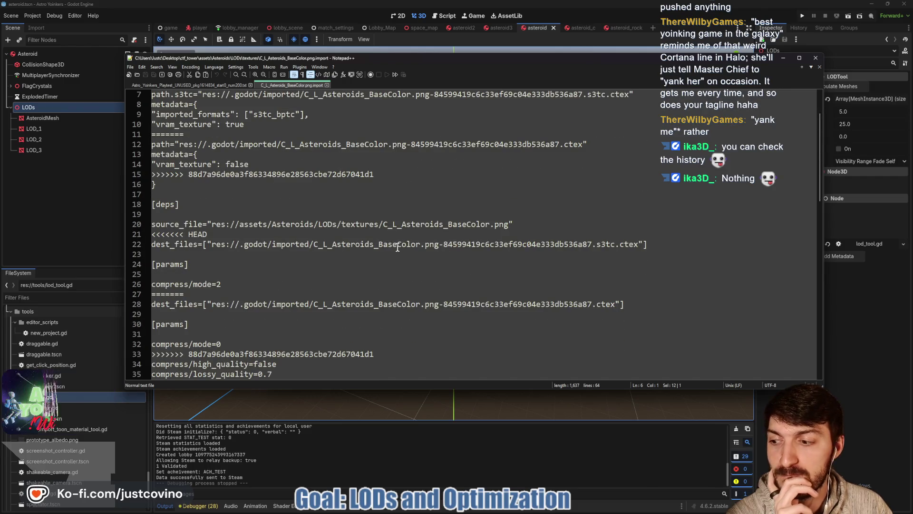
scroll(396, 247, "down", 1)
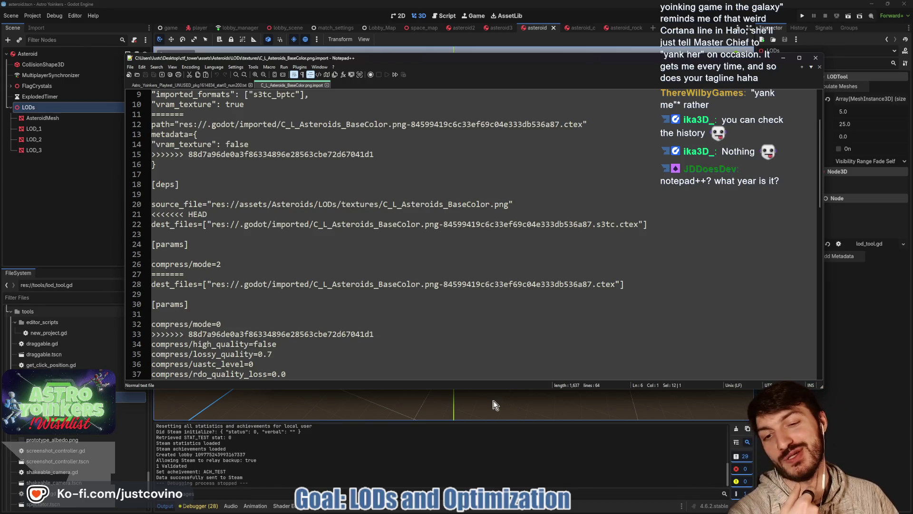
left_click_drag(481, 391, 480, 476)
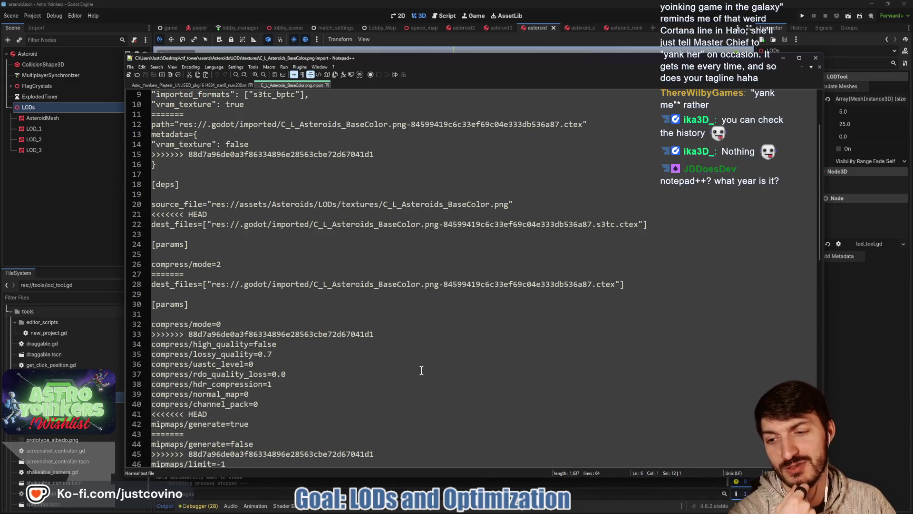
scroll(419, 368, "down", 1)
scroll(414, 366, "up", 3)
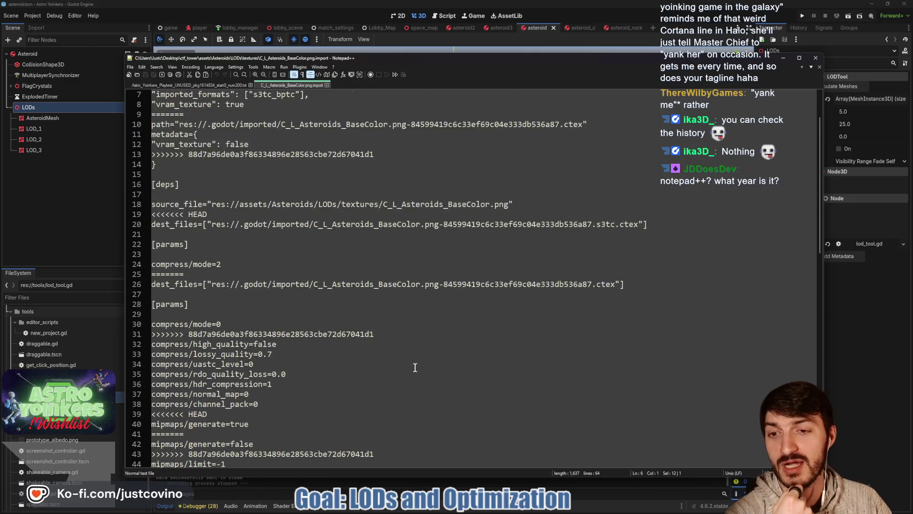
scroll(247, 328, "up", 2)
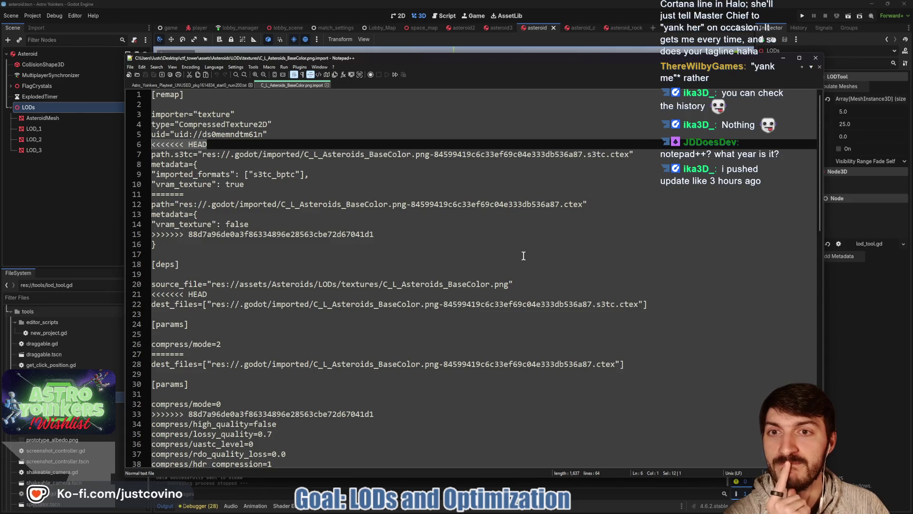
scroll(342, 223, "down", 13)
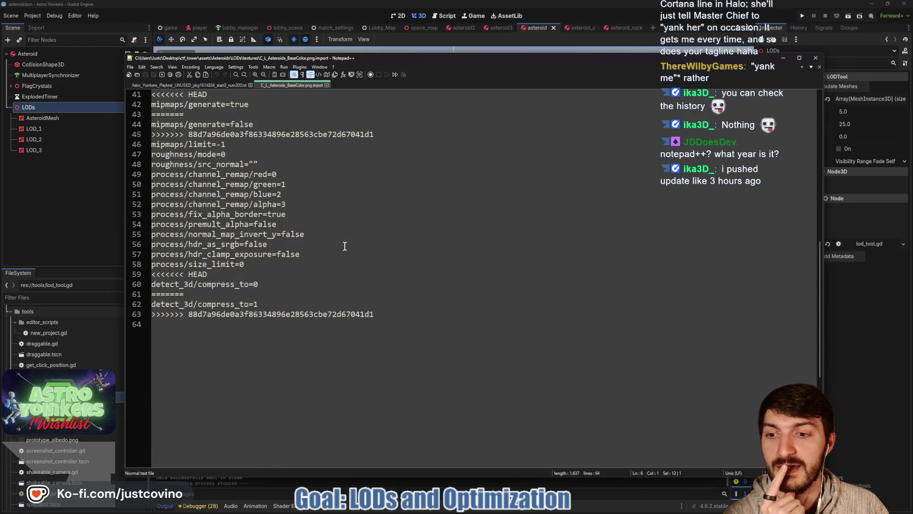
scroll(420, 301, "up", 10)
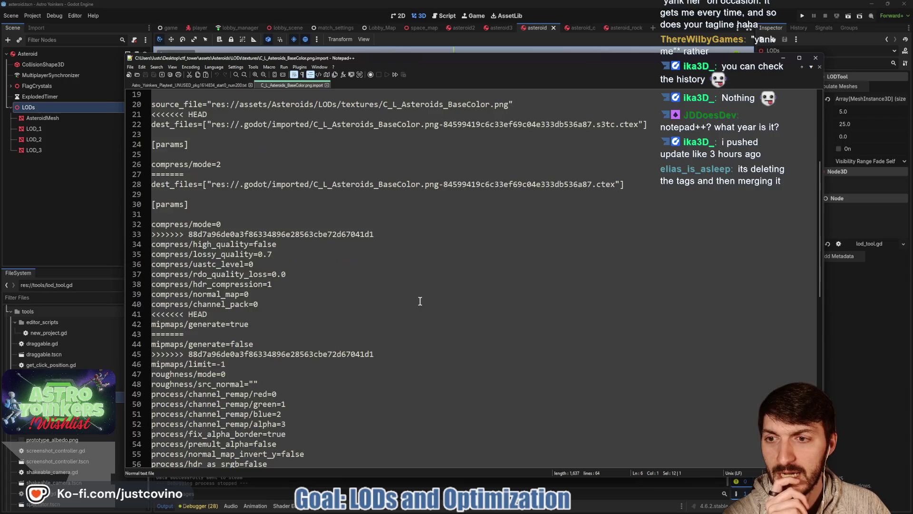
scroll(420, 301, "up", 4)
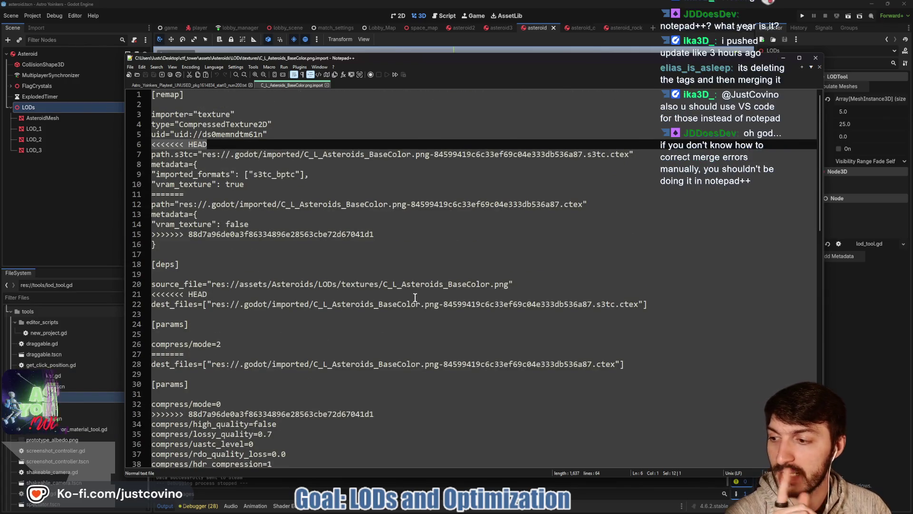
- Delete the <<<<<<< HEAD marker on line 6, leaving the line blank
left_click(213, 145)
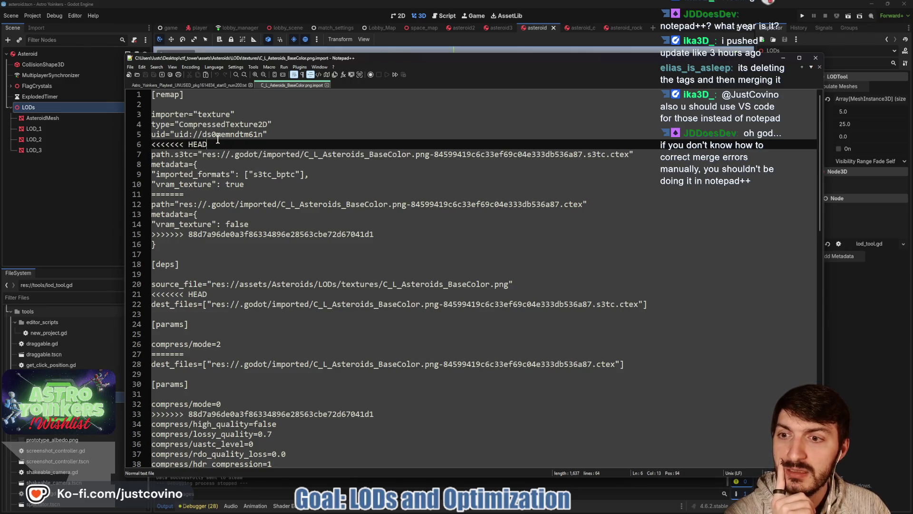
left_click_drag(210, 144, 146, 140)
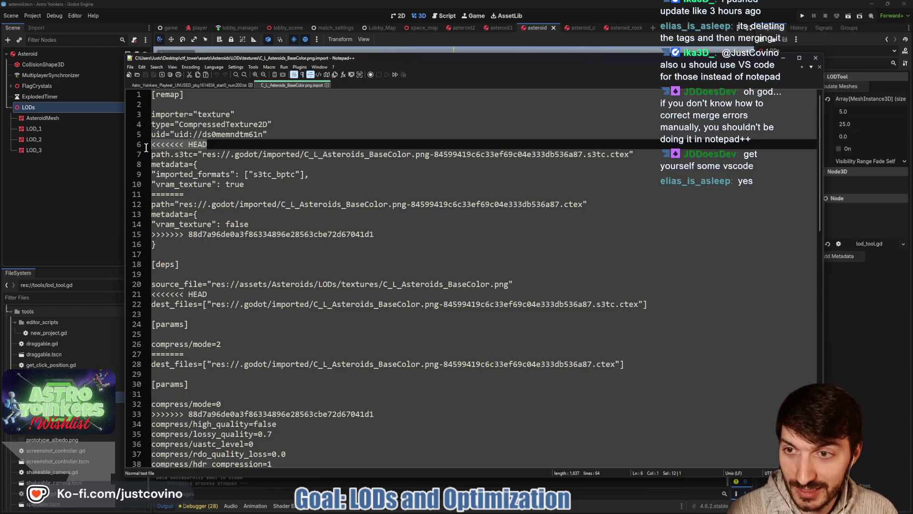
key("Delete")
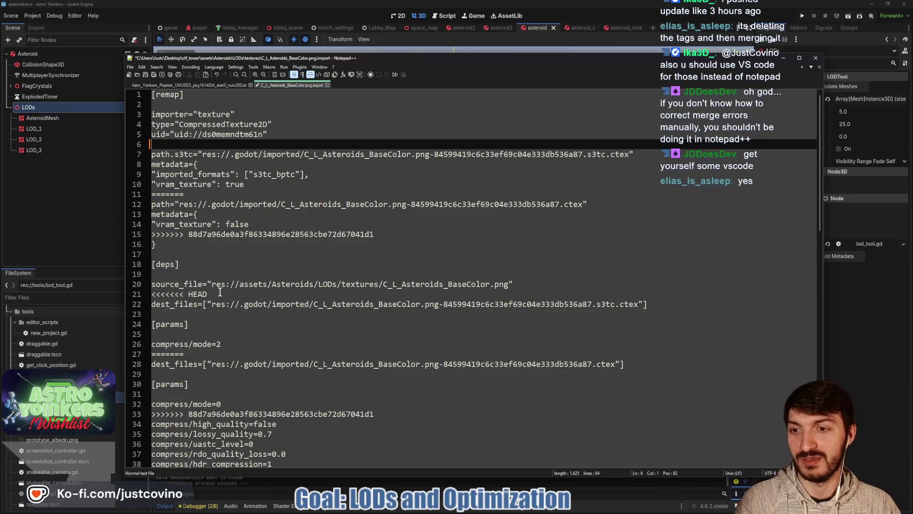
- Delete the line 21 HEAD marker and inspect the ======= and >>>>>>> markers on lines 11 and 15
left_click(220, 292)
key("shift+Home")
key("Delete")
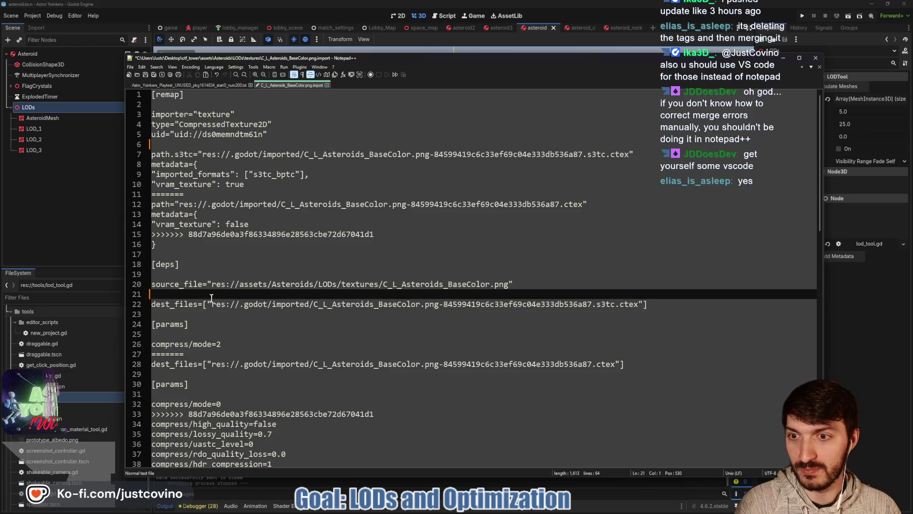
left_click_drag(373, 234, 153, 233)
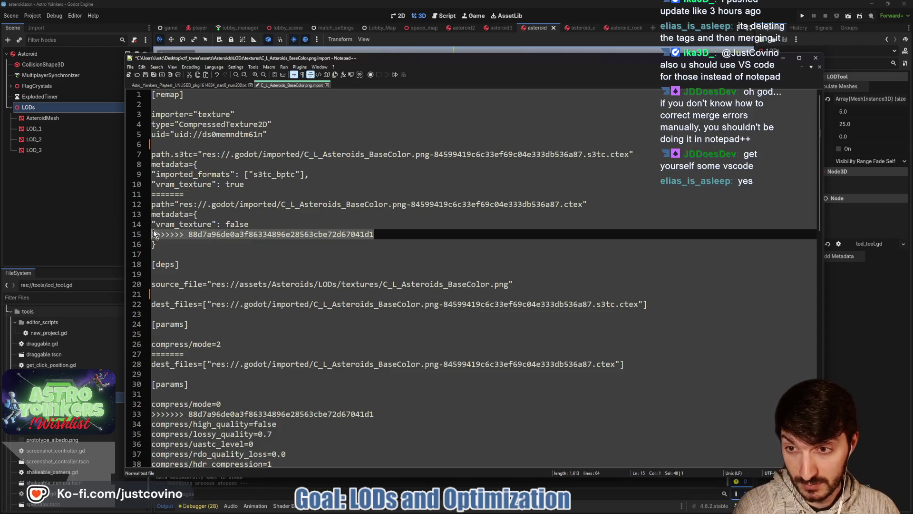
left_click_drag(243, 191, 136, 191)
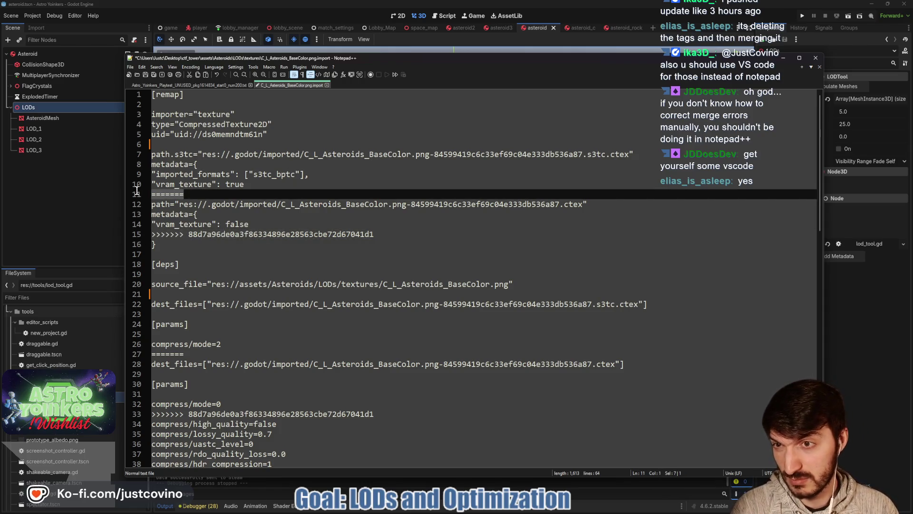
left_click_drag(374, 234, 145, 233)
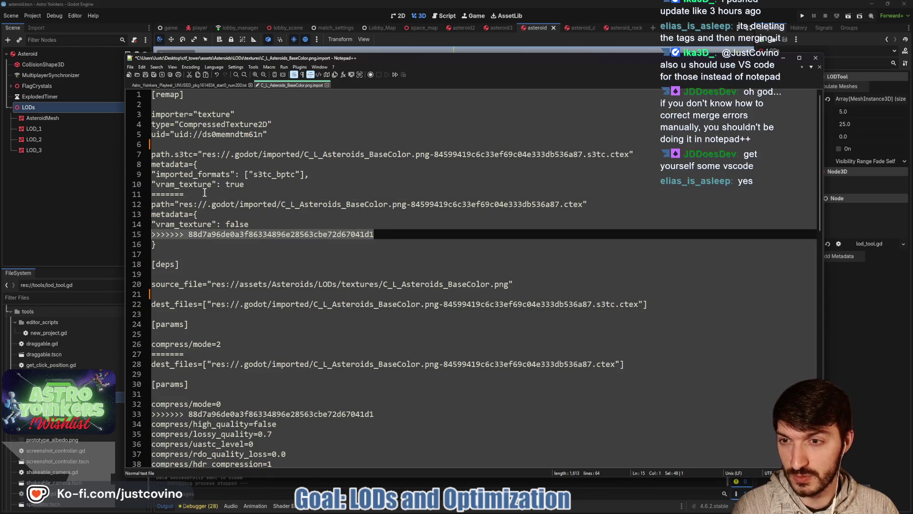
left_click_drag(204, 192, 130, 195)
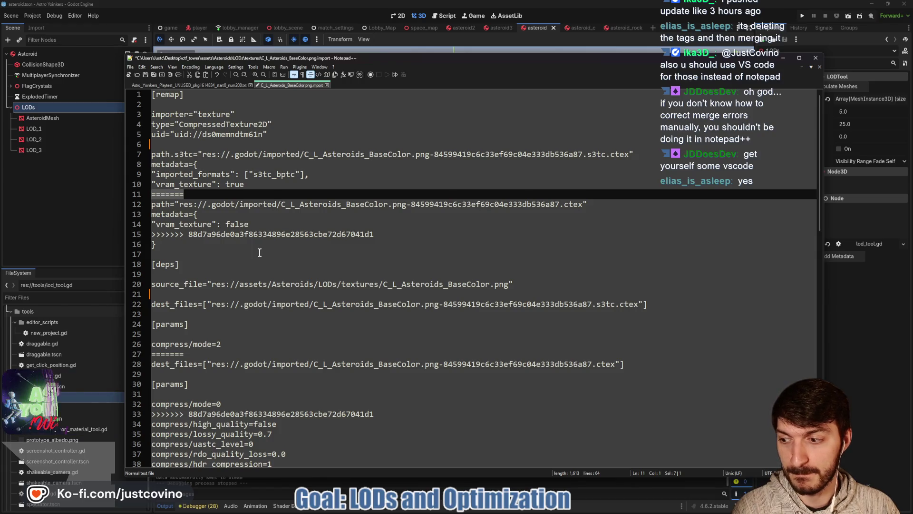
- Delete the <<<<<<< HEAD markers on lines 41 and 59
scroll(259, 253, "down", 6)
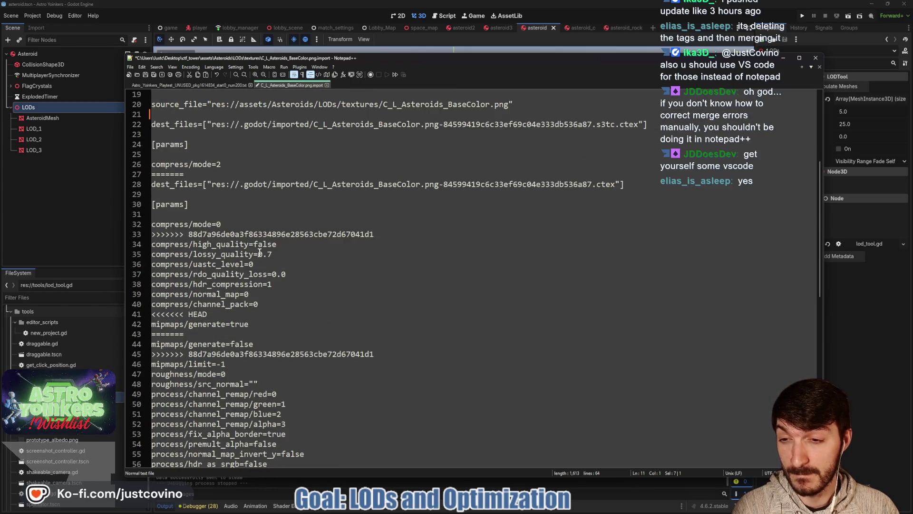
left_click_drag(228, 314, 151, 315)
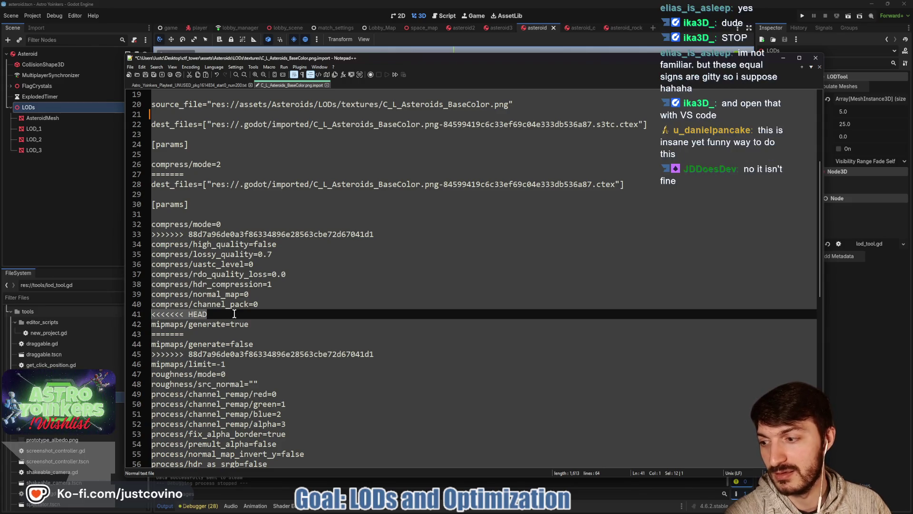
key("BackSpace")
scroll(262, 324, "down", 1)
scroll(262, 323, "down", 1)
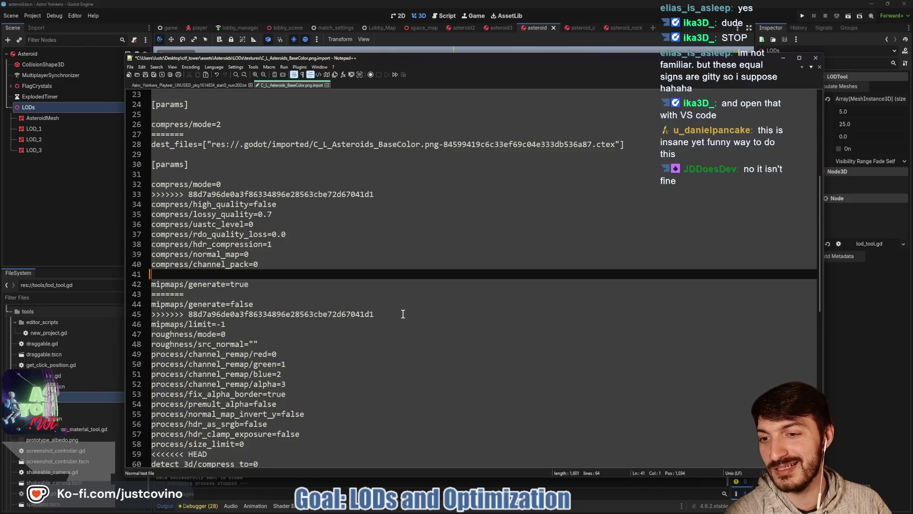
scroll(399, 314, "down", 3)
left_click_drag(229, 374, 151, 374)
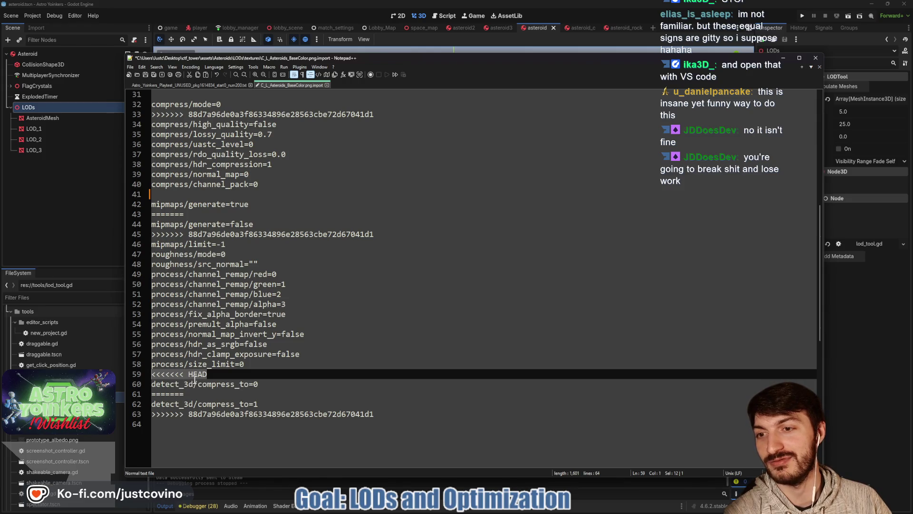
key("BackSpace")
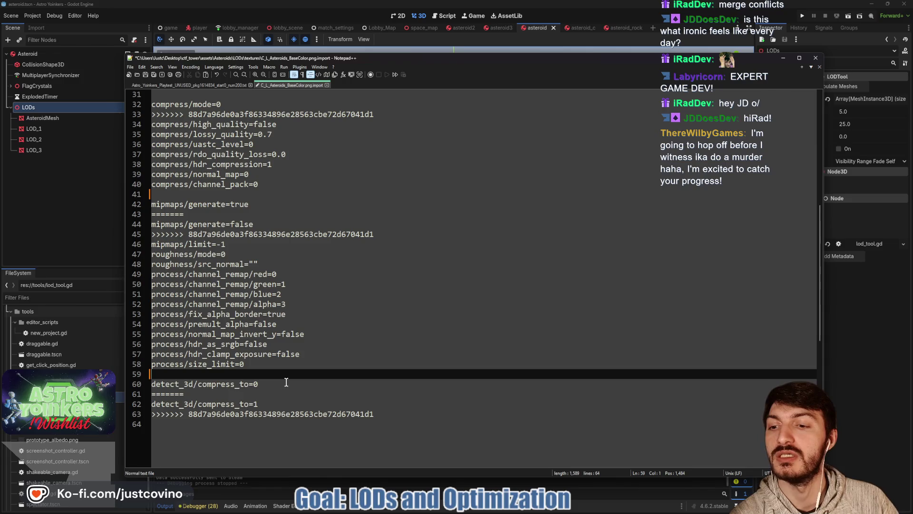
- Delete the conflict lines and markers around detect_3d/compress_to and mipmaps/generate near the file's end
left_click_drag(201, 390, 152, 384)
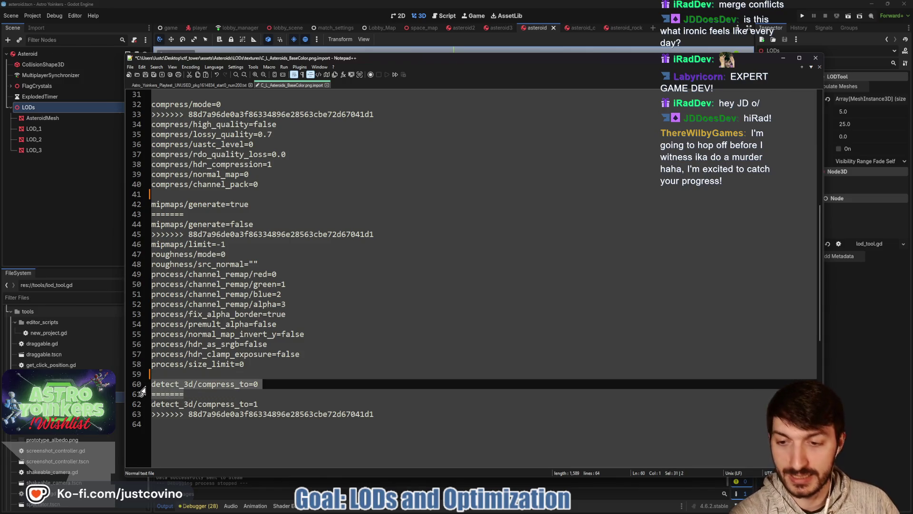
key("BackSpace")
key("BackSpace")
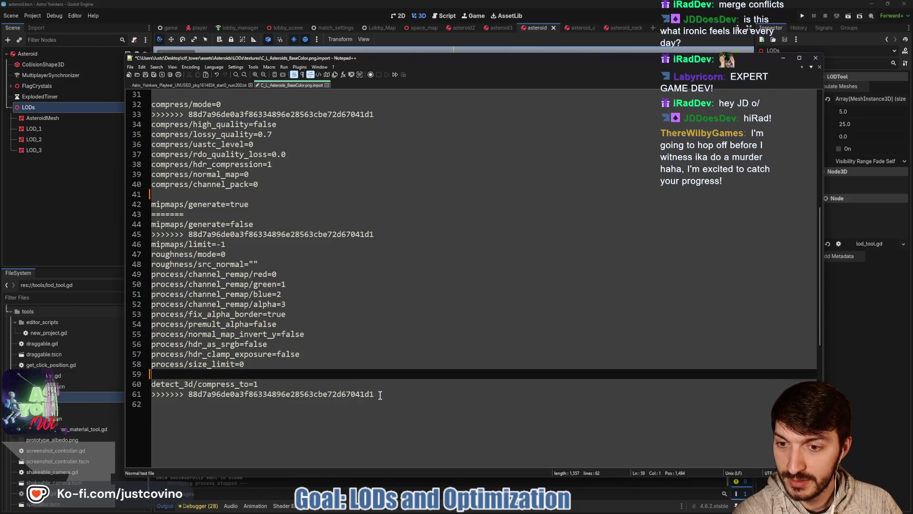
left_click_drag(387, 394, 152, 393)
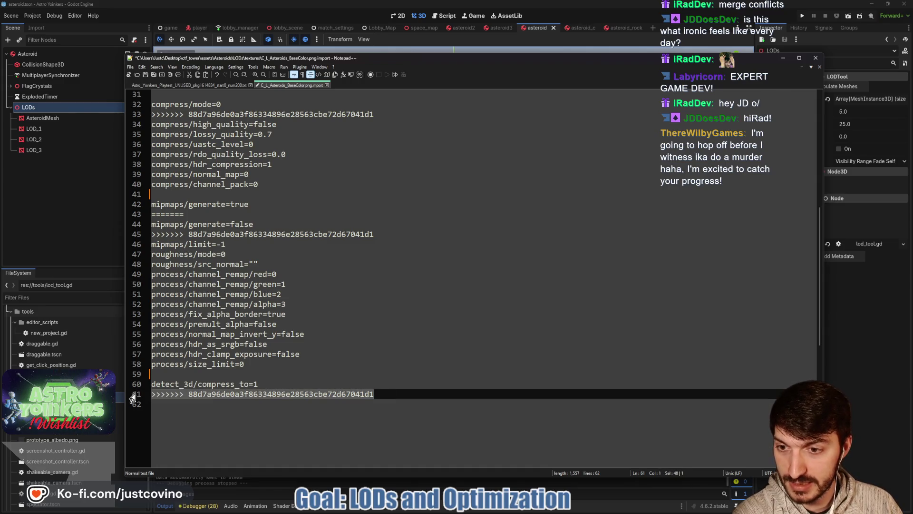
key("BackSpace")
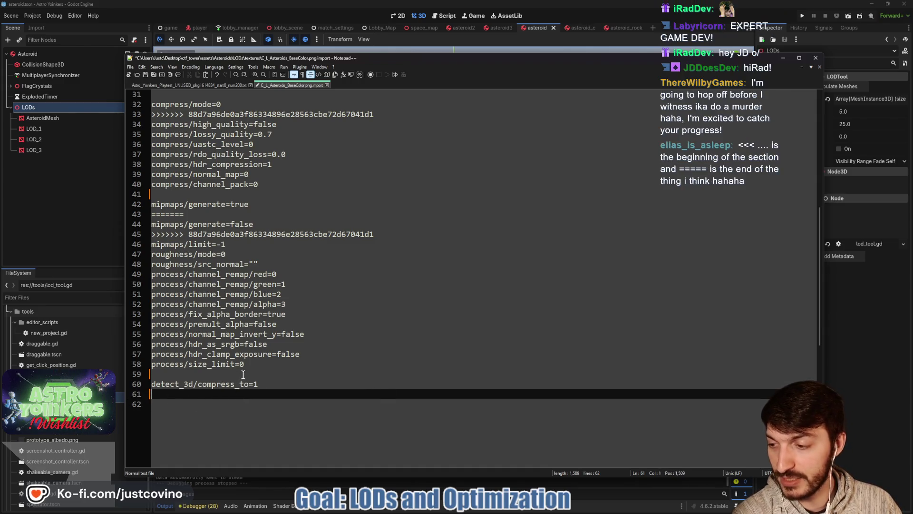
scroll(314, 292, "up", 1)
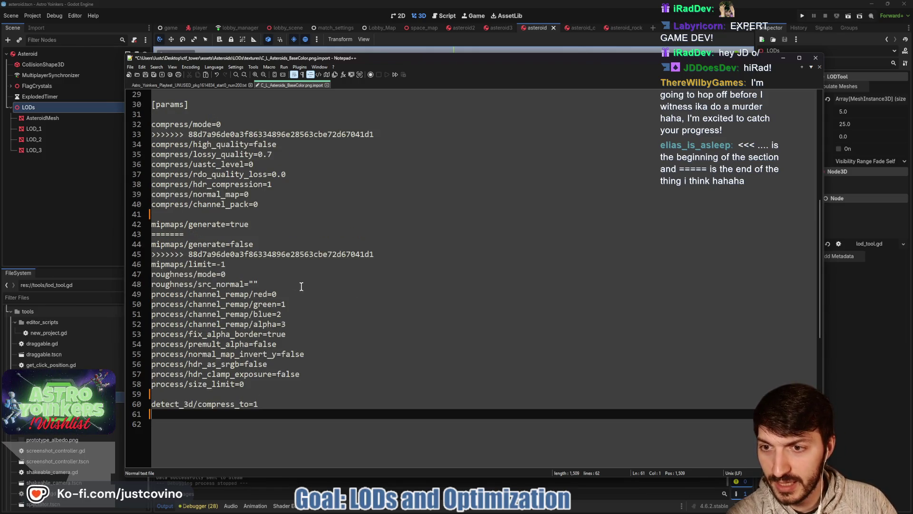
mouse_move(389, 249)
left_mouse_down()
mouse_move(145, 251)
mouse_move(181, 234)
mouse_move(151, 224)
left_mouse_up()
key("Delete")
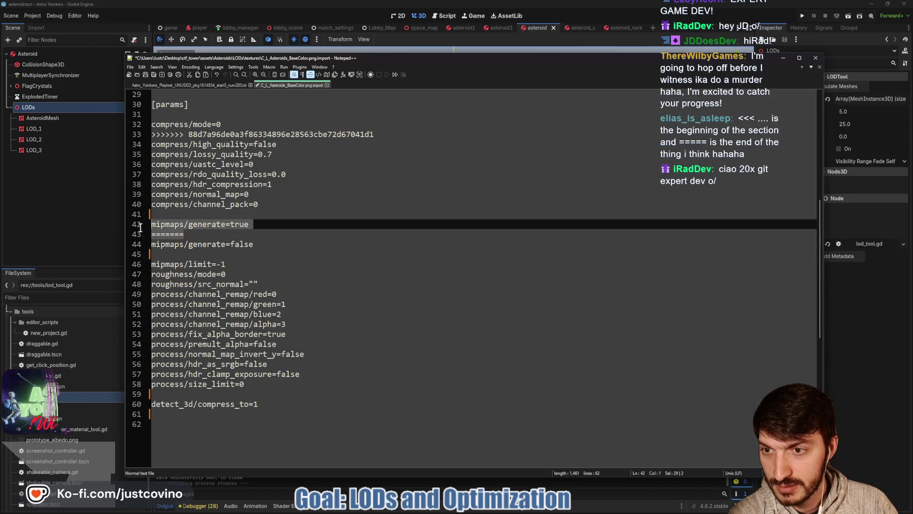
key("Delete")
- Remove the line 33 conflict marker and the duplicate s3tc dest_files and params block
scroll(309, 255, "up", 3)
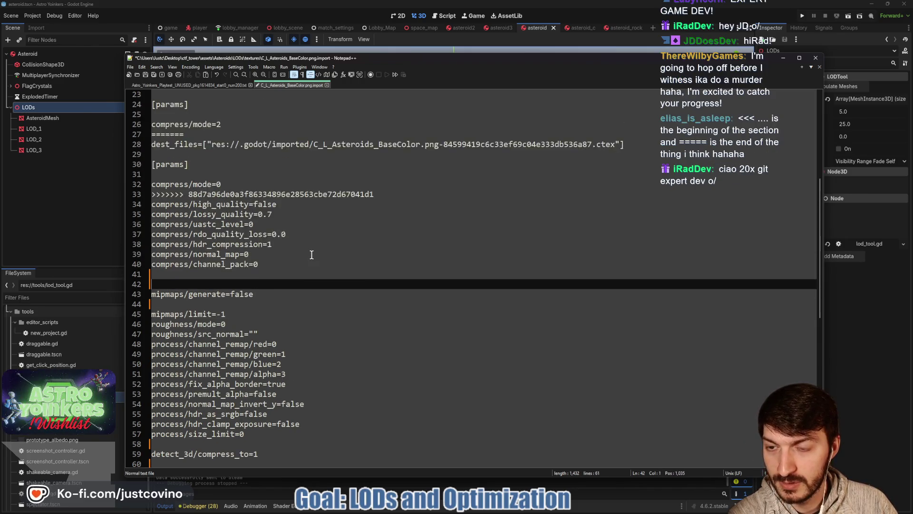
scroll(311, 255, "up", 1)
left_click_drag(389, 234, 146, 233)
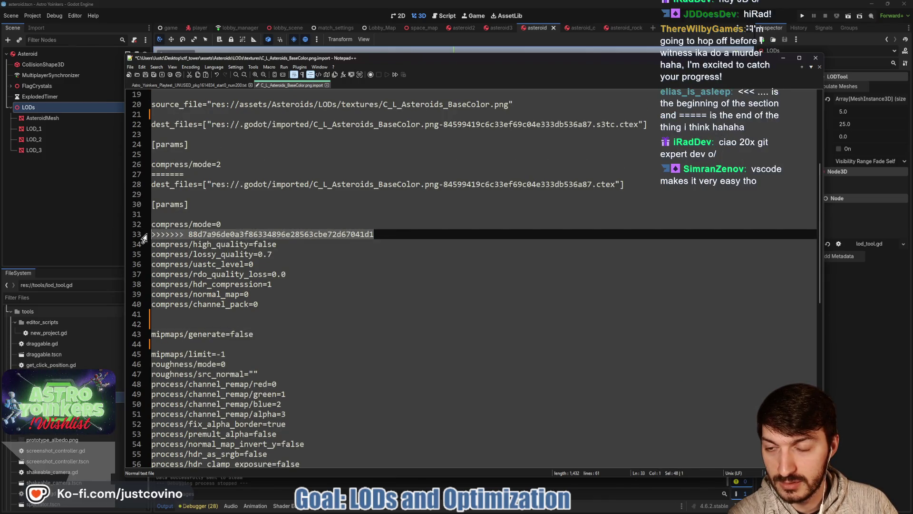
scroll(251, 241, "up", 1)
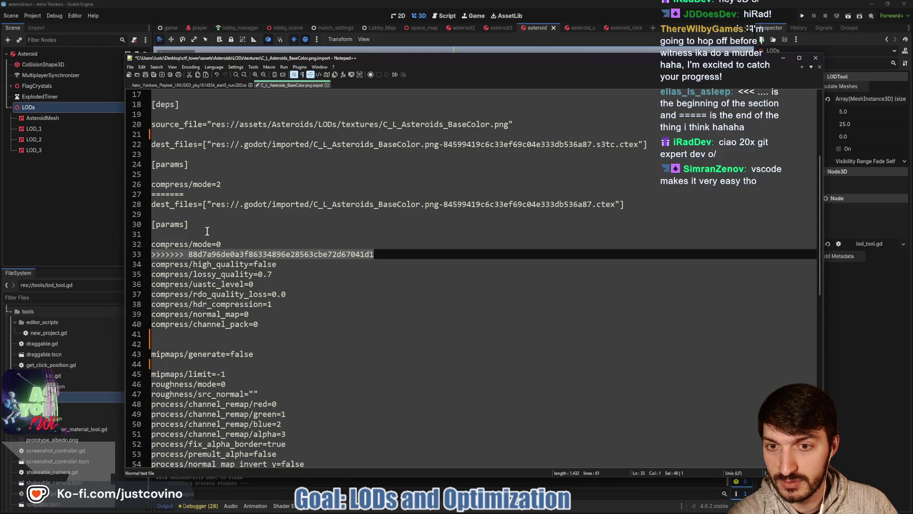
key("Delete")
key("shift+F3")
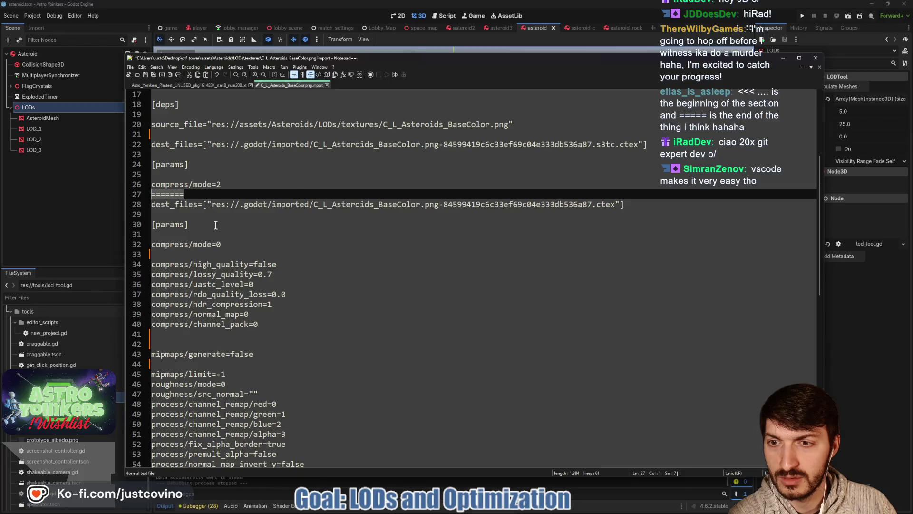
left_click_drag(199, 195, 145, 187)
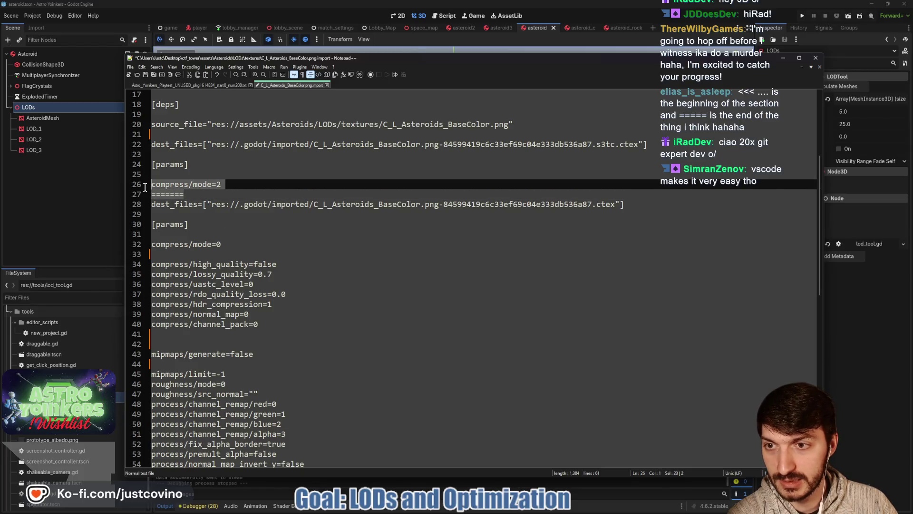
scroll(179, 188, "up", 2)
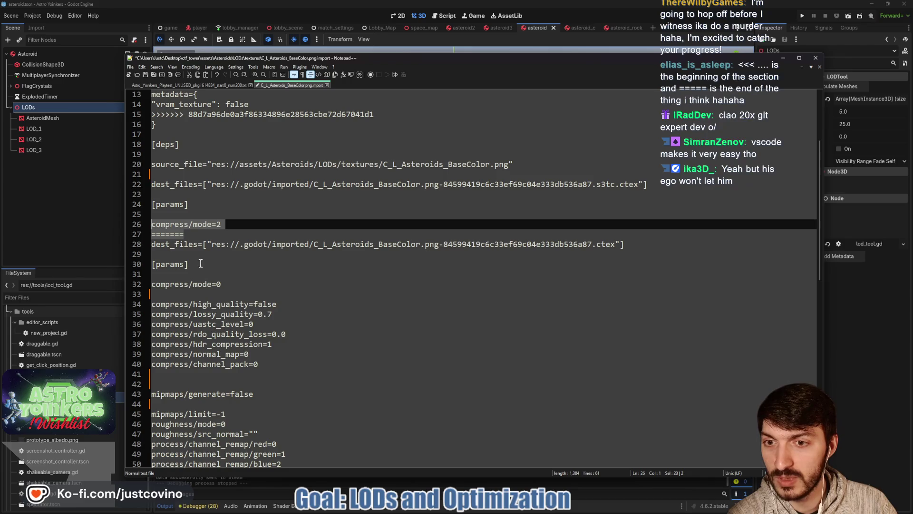
left_click_drag(192, 233, 139, 185)
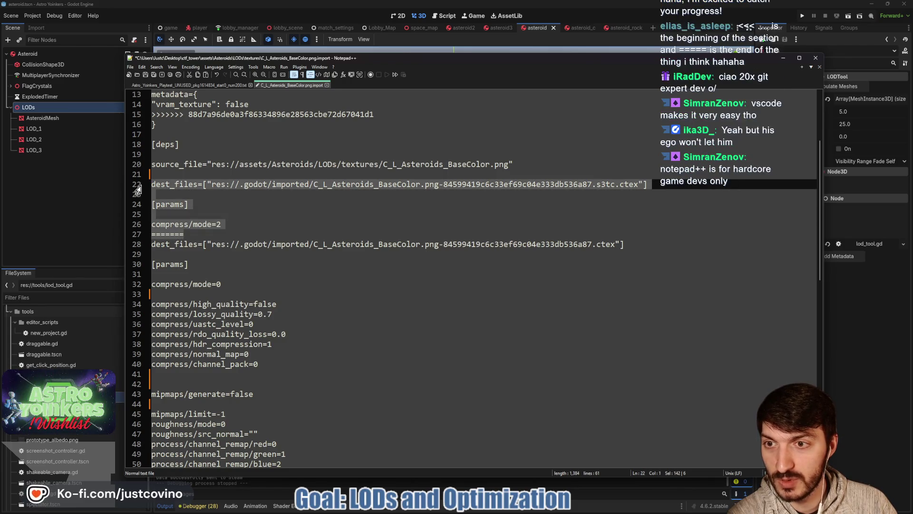
key("Delete")
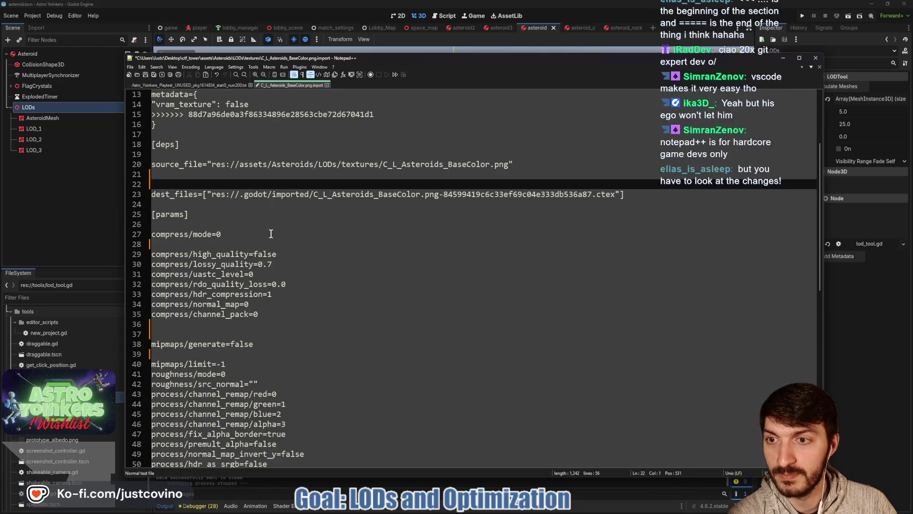
- Delete the s3tc path block and separator near the top, then save and close the file
scroll(269, 233, "up", 4)
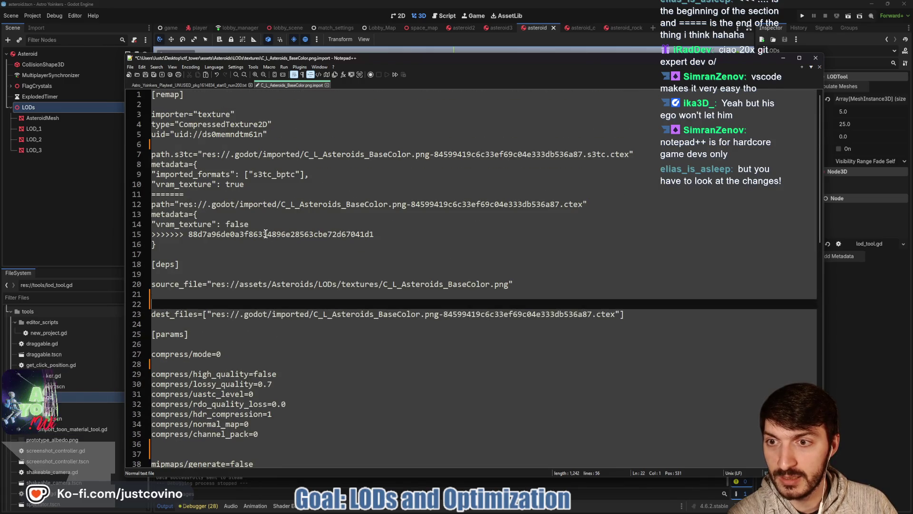
triple_click(266, 233)
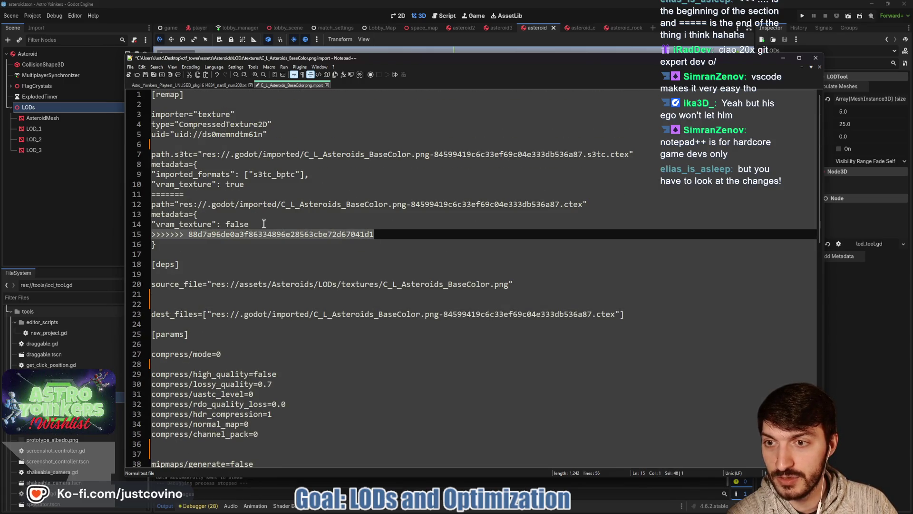
left_click_drag(263, 223, 149, 206)
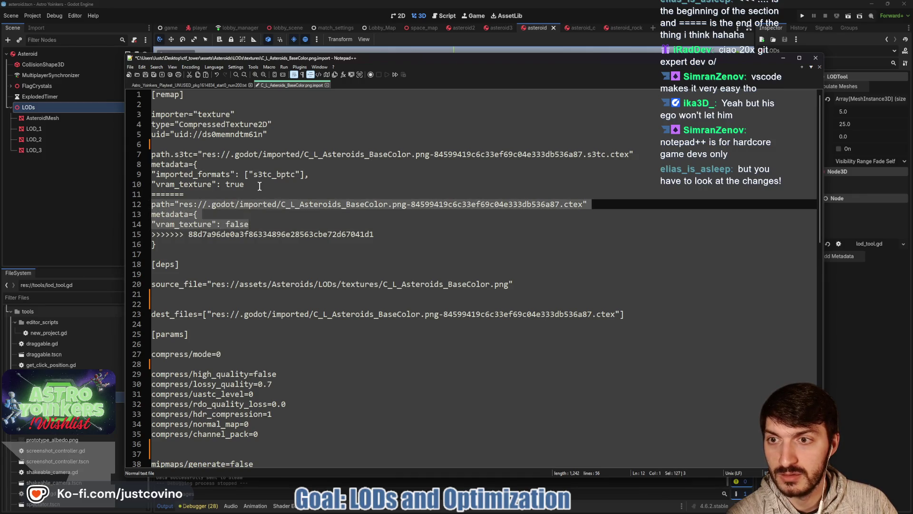
left_click_drag(260, 186, 129, 163)
left_click_drag(188, 194, 142, 159)
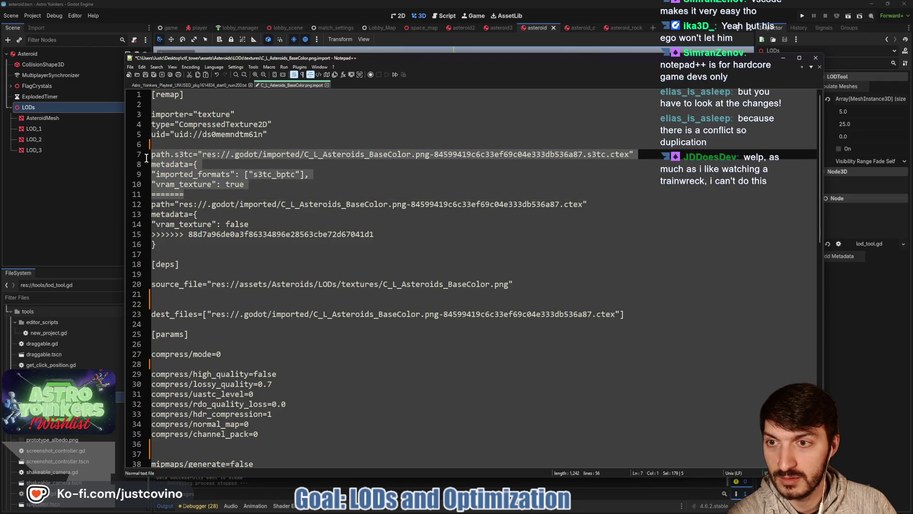
key("BackSpace")
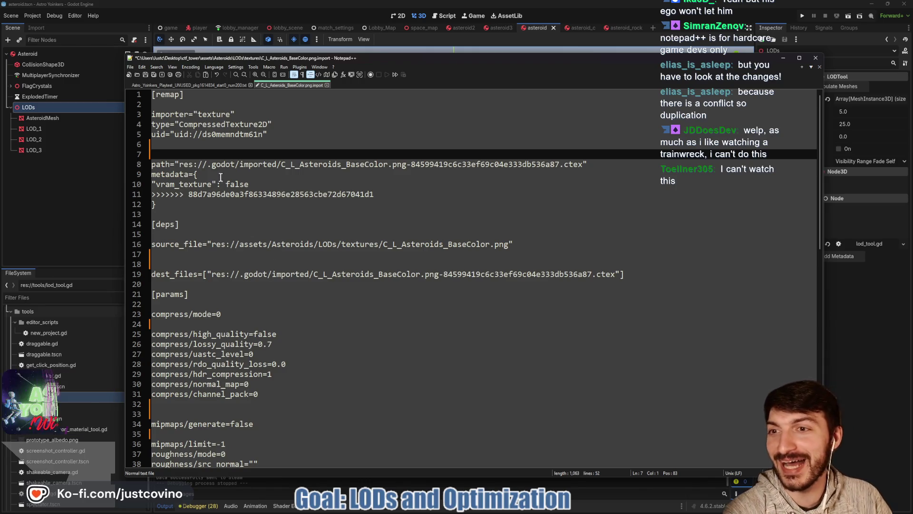
key("ctrl+s")
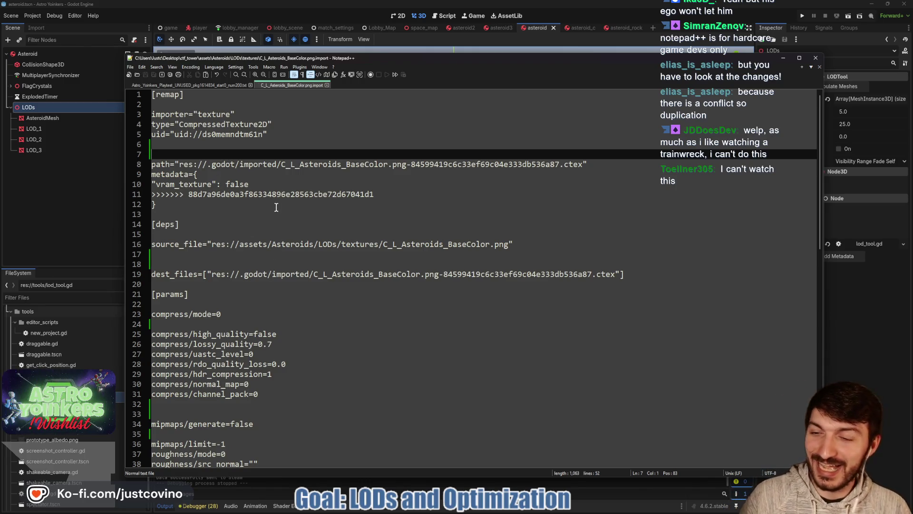
scroll(476, 238, "down", 7)
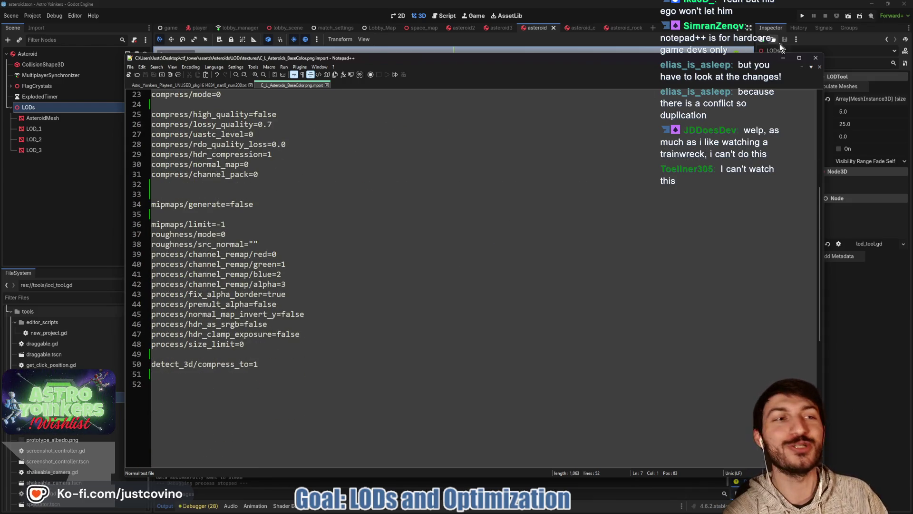
left_click(815, 57)
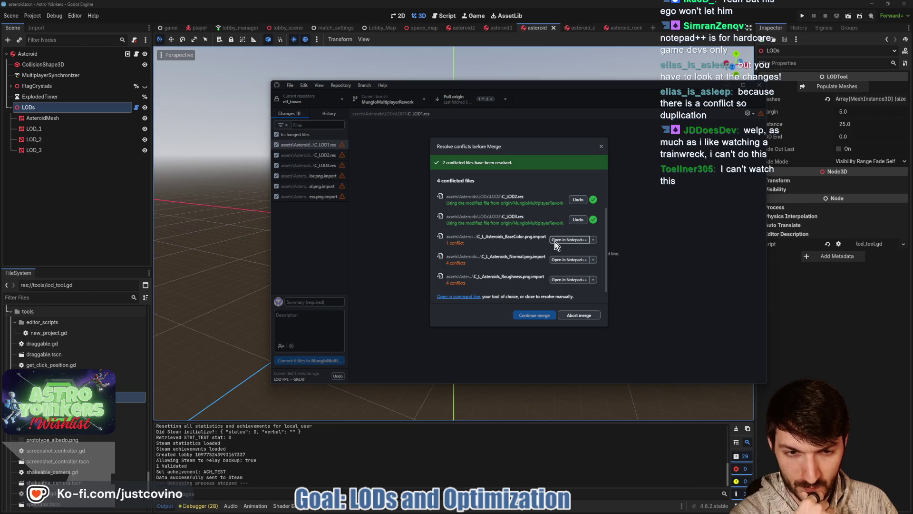
- Reopen C_L_Asteroids_BaseColor.png.import, delete the leftover >>>>>>> marker on line 11, save and close
left_click(590, 243)
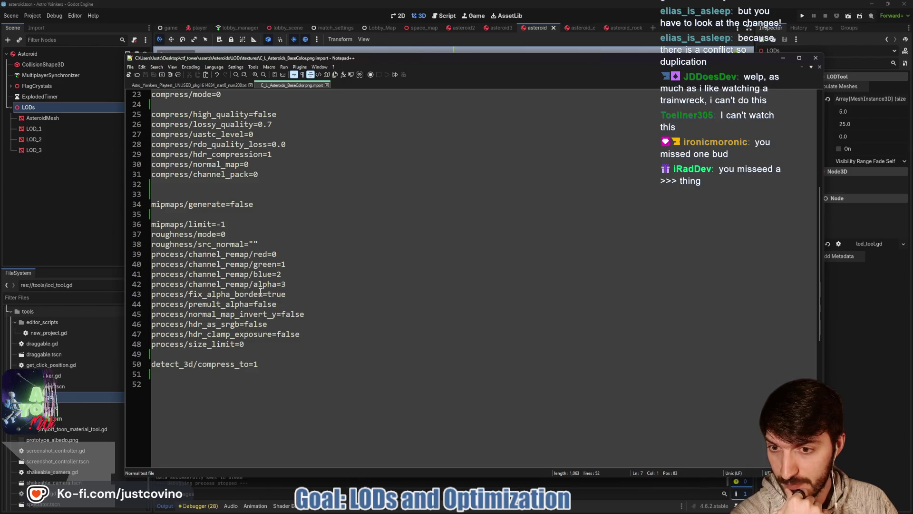
left_click(183, 380)
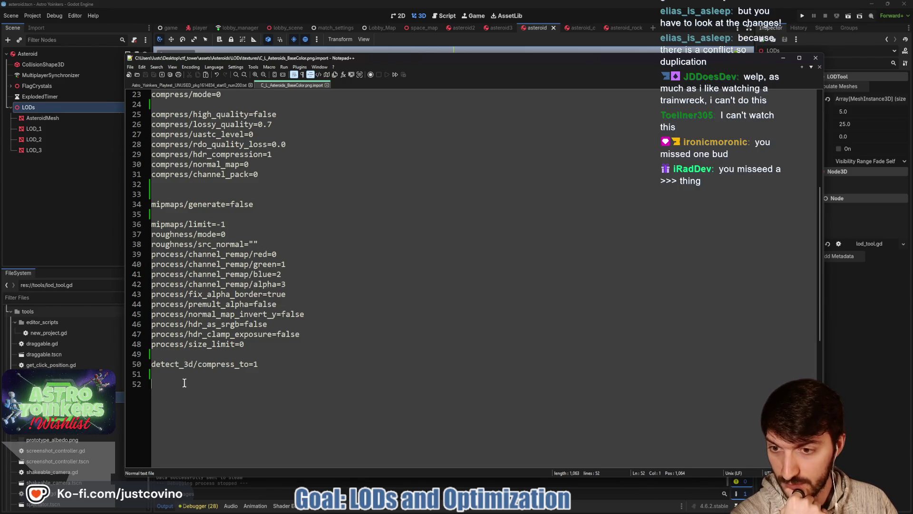
scroll(207, 376, "up", 5)
scroll(207, 376, "up", 3)
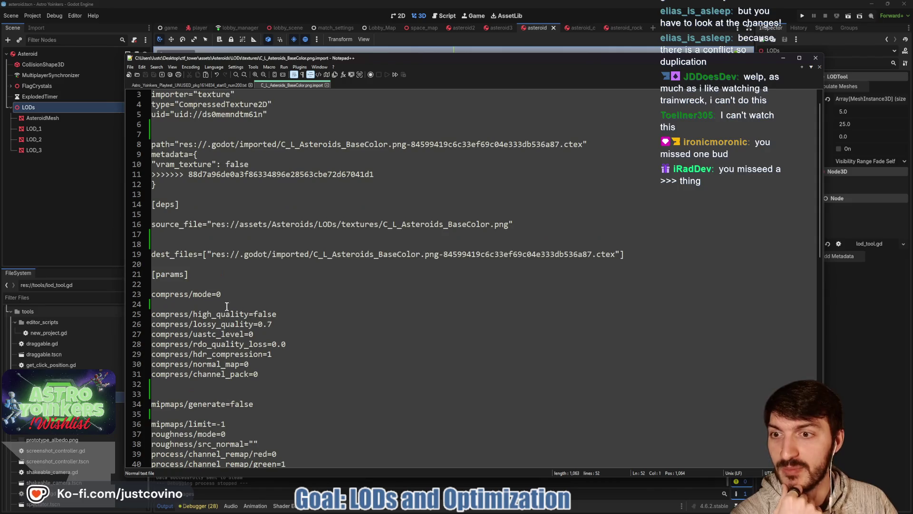
left_click_drag(391, 193, 159, 193)
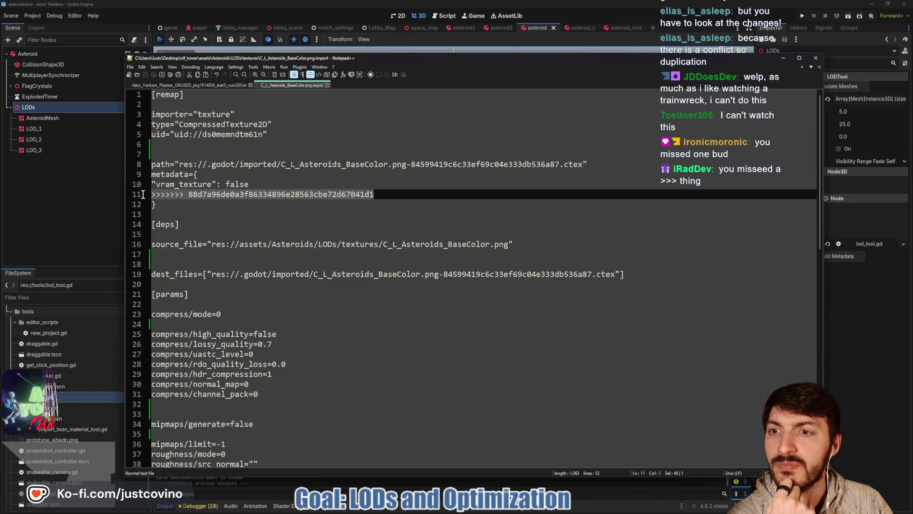
key("Delete")
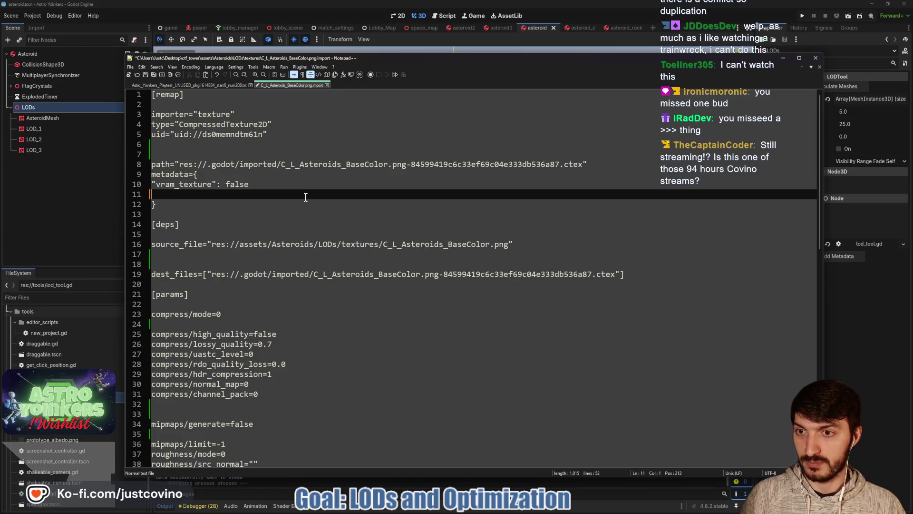
key("ctrl+s")
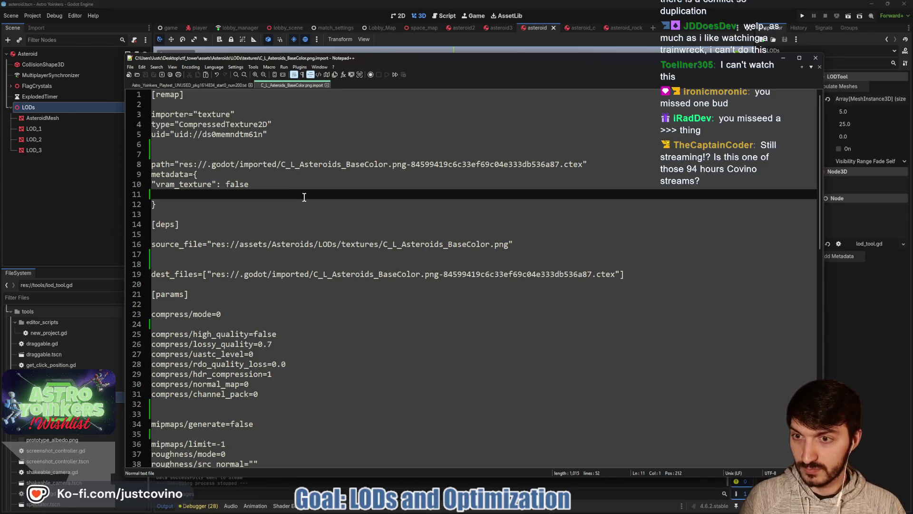
left_click(817, 60)
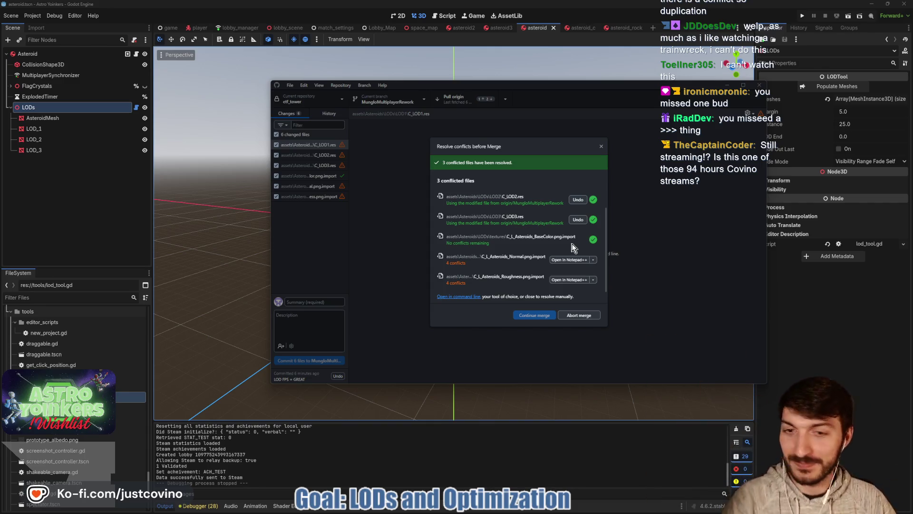
- Open C_L_Asteroids_Normal.png.import and delete the HEAD remap block with its end marker
left_click(565, 260)
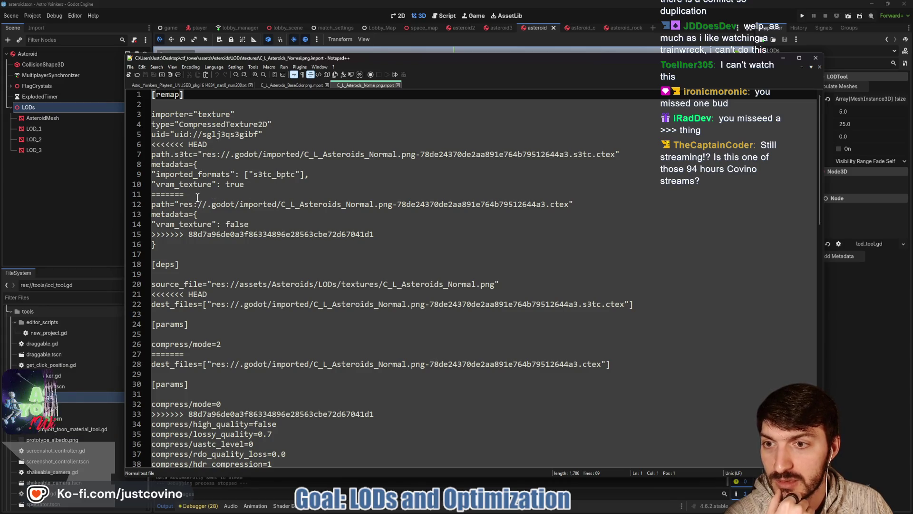
left_click_drag(137, 194, 137, 145)
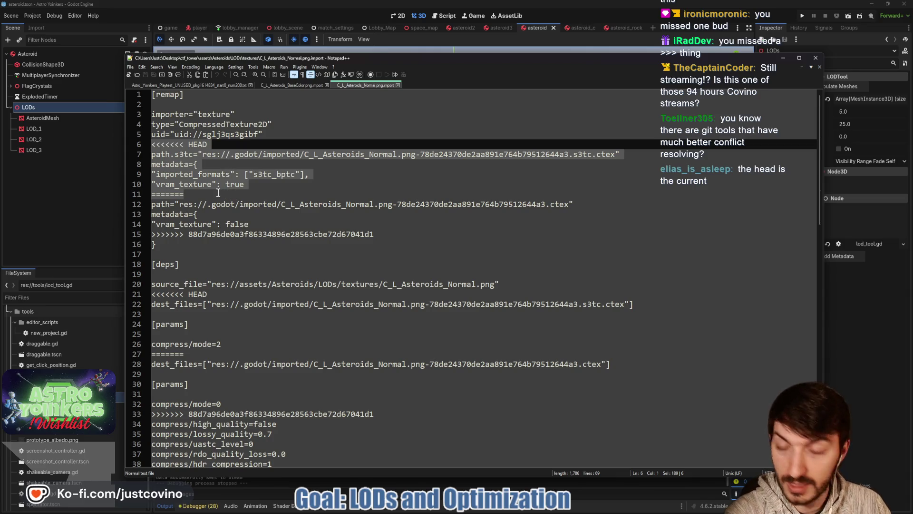
key("Delete")
left_click_drag(374, 185, 149, 186)
key("Delete")
scroll(247, 208, "down", 2)
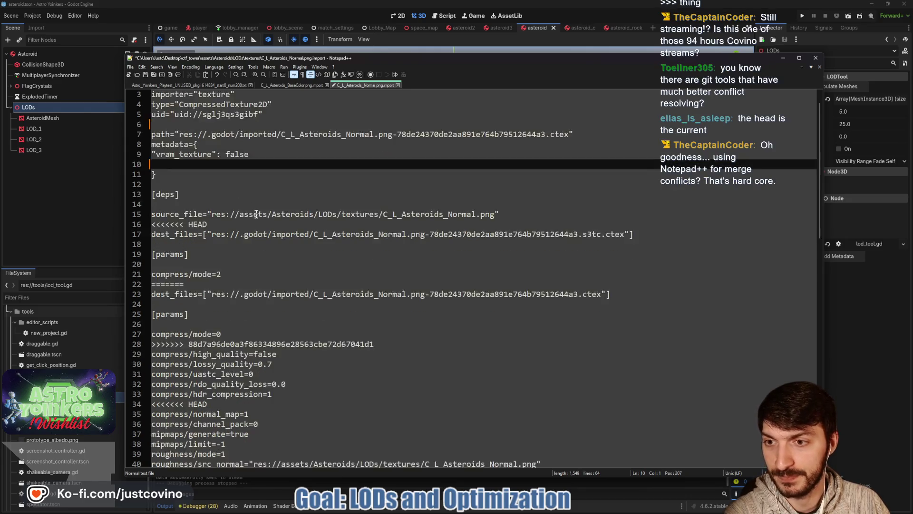
- Delete the HEAD dest_files and normal-map settings blocks along with their closing markers
left_click_drag(198, 262, 151, 204)
scroll(274, 265, "down", 2)
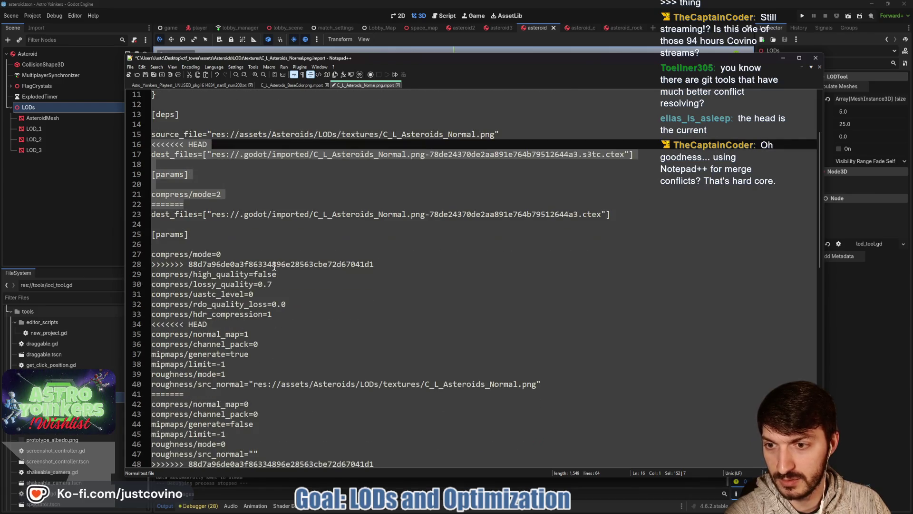
key("Delete")
left_click_drag(385, 200, 152, 204)
key("Delete")
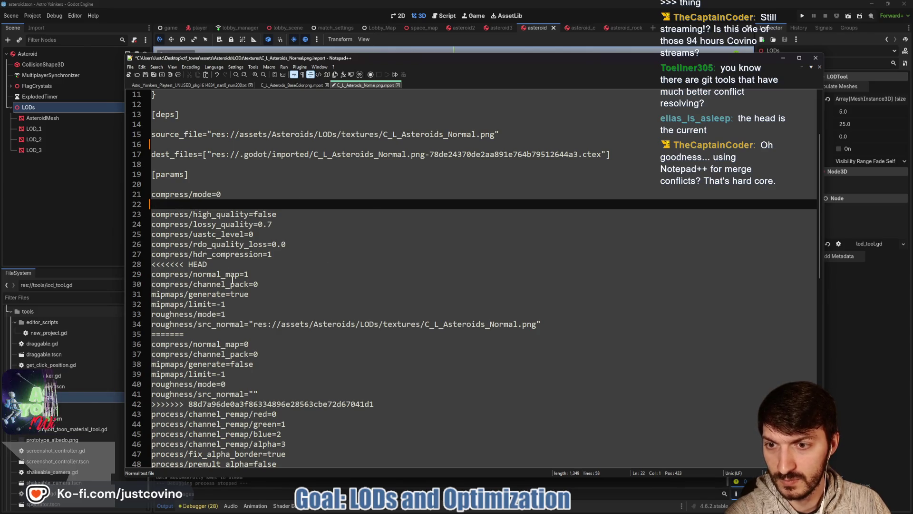
mouse_move(151, 343)
left_mouse_down()
mouse_move(142, 275)
mouse_move(131, 270)
left_mouse_up()
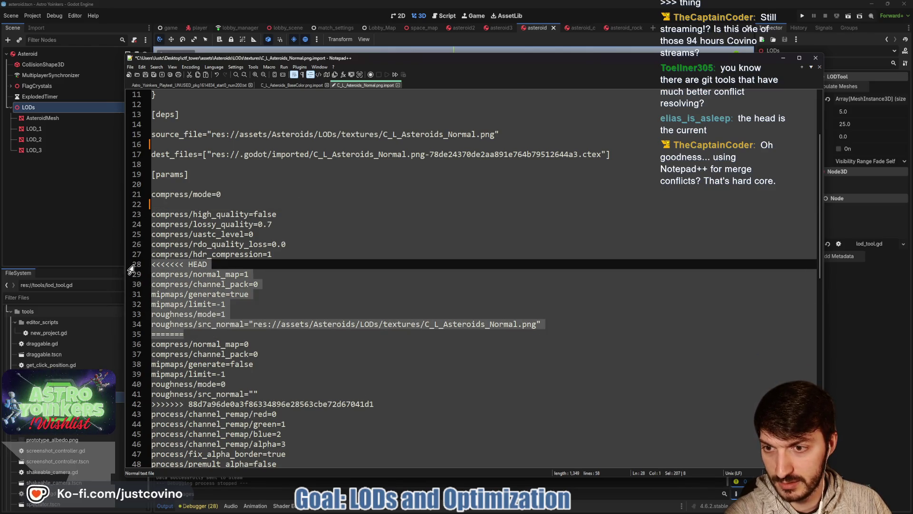
key("Delete")
left_click_drag(382, 312, 151, 314)
key("Delete")
- Remove the HEAD compress_to lines and final end marker, then save and close the file
scroll(272, 339, "down", 3)
left_click_drag(267, 344, 151, 324)
key("Delete")
left_click_drag(377, 348, 151, 343)
key("Delete")
key("ctrl+s")
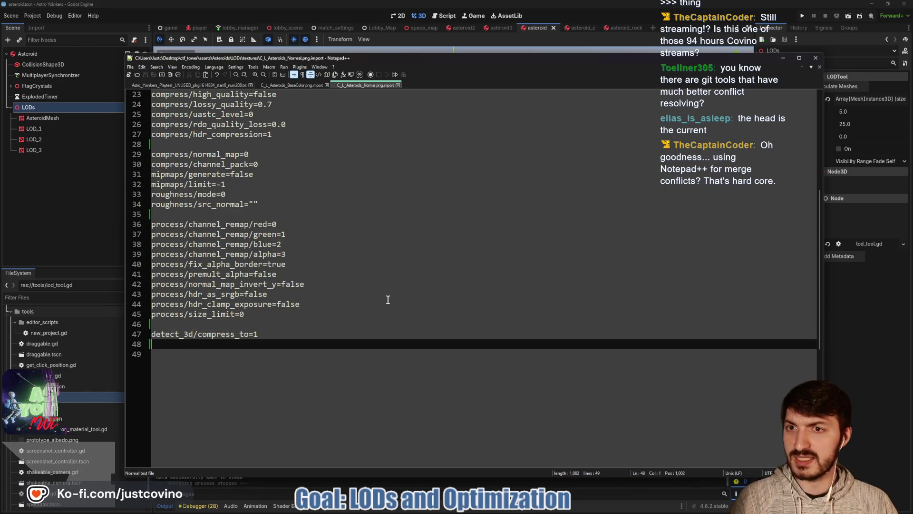
left_click(816, 58)
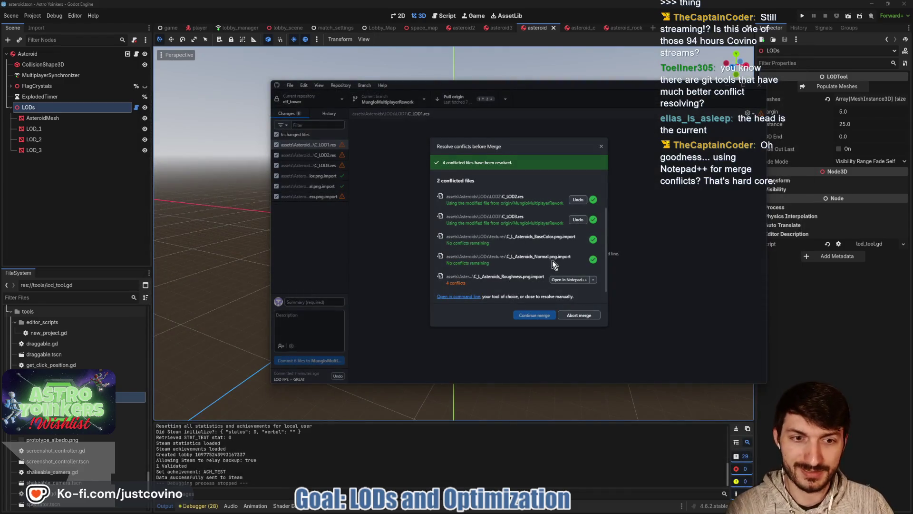
- Open the Roughness import file and delete the HEAD remap and dest_files blocks with their end markers
left_click(568, 279)
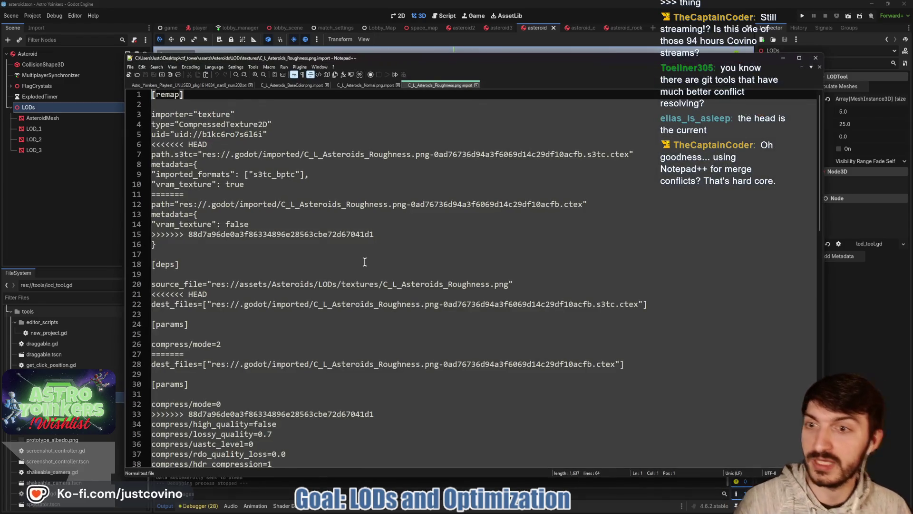
left_click_drag(202, 194, 145, 144)
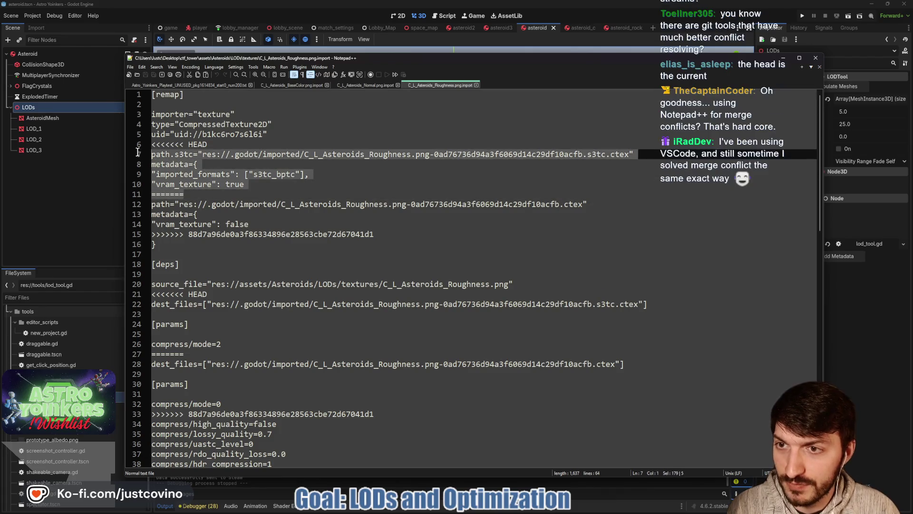
key("Delete")
left_click_drag(398, 186, 151, 185)
key("Delete")
mouse_move(184, 305)
left_mouse_down()
mouse_move(190, 294)
mouse_move(140, 245)
left_mouse_up()
key("Delete")
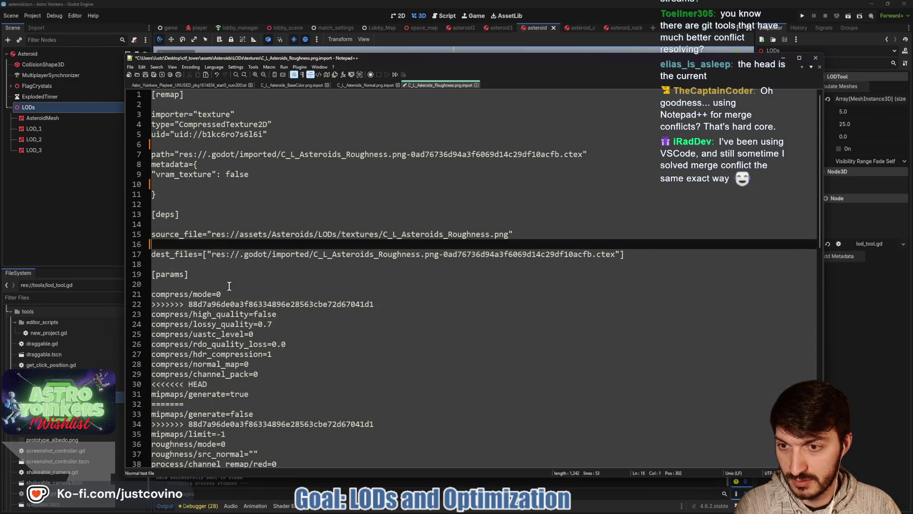
mouse_move(376, 304)
left_mouse_down()
mouse_move(151, 304)
mouse_move(183, 303)
mouse_move(124, 285)
left_mouse_up()
key("Delete")
- Delete the HEAD mipmaps and compress_to conflict lines and remaining markers, then save the file
scroll(306, 306, "down", 2)
scroll(306, 306, "down", 2)
key("Delete")
left_click_drag(376, 304, 130, 310)
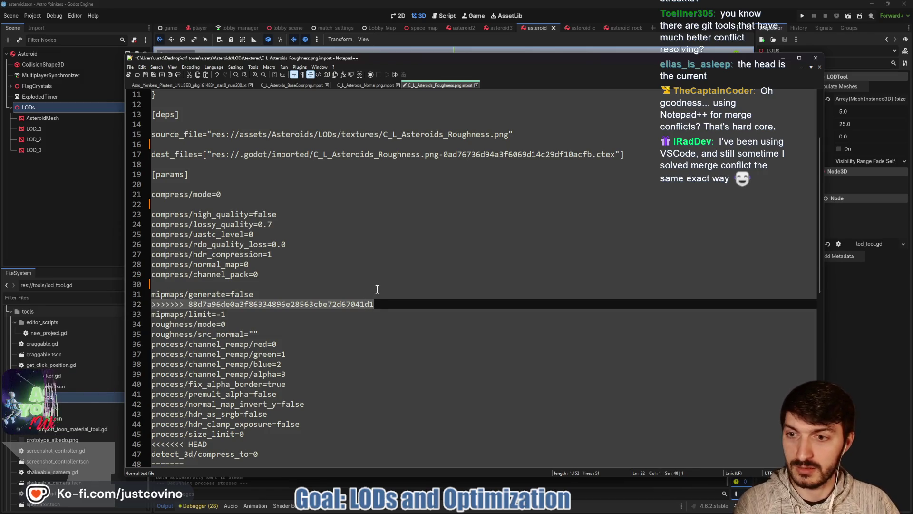
key("Delete")
scroll(376, 289, "down", 3)
left_click_drag(198, 363, 132, 349)
key("Delete")
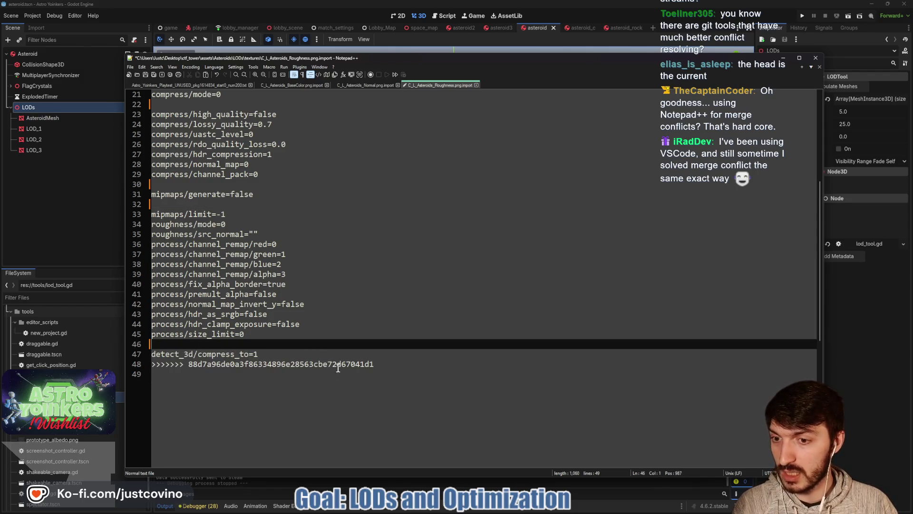
left_click_drag(376, 364, 129, 364)
key("Delete")
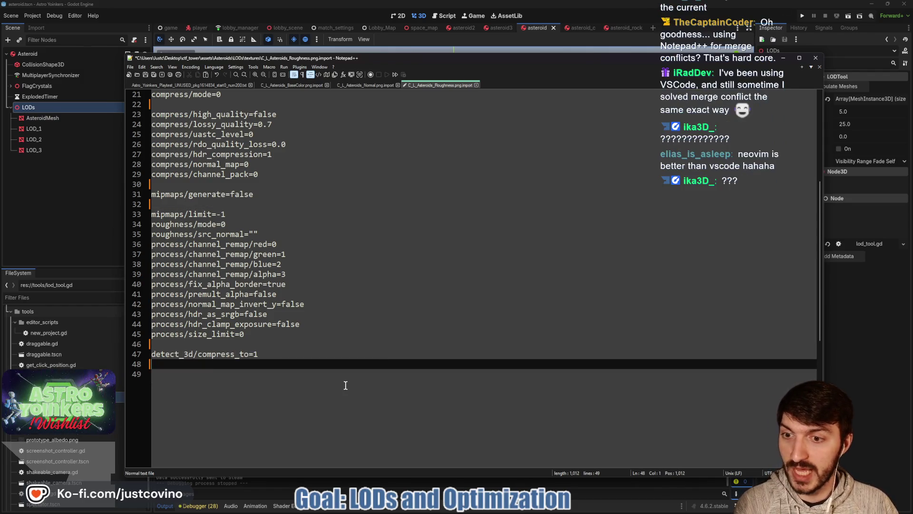
key("ctrl+s")
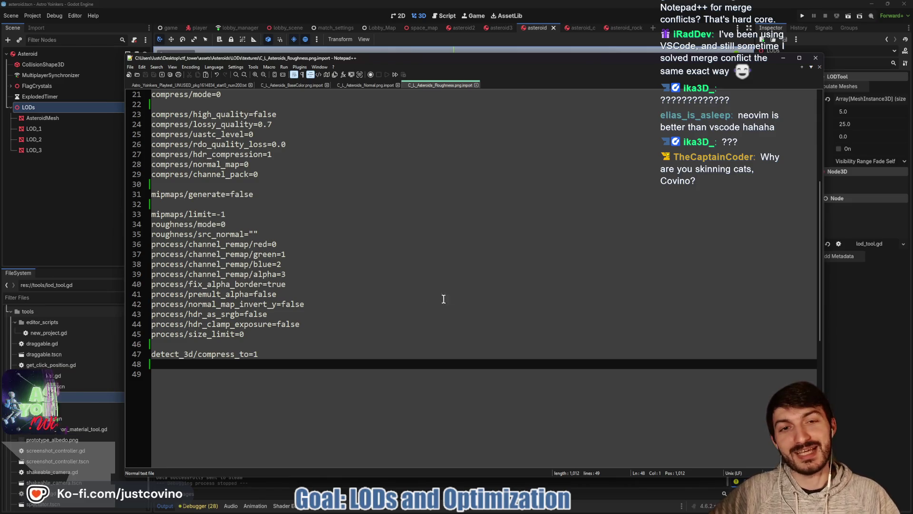
scroll(507, 254, "up", 3)
scroll(508, 254, "up", 4)
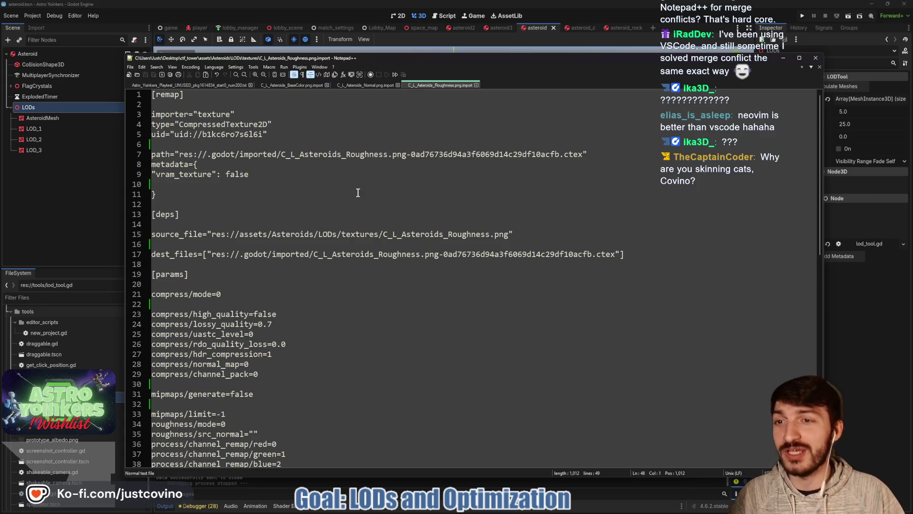
- Resolve C_LOD1.res with the origin/MungloMultiplayerRework version, complete the merge, and push to origin
left_click(815, 58)
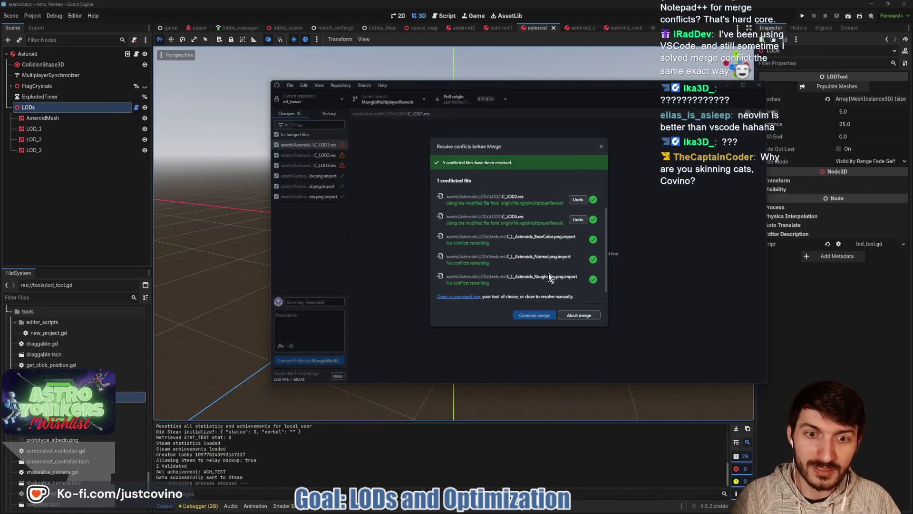
scroll(543, 259, "up", 1)
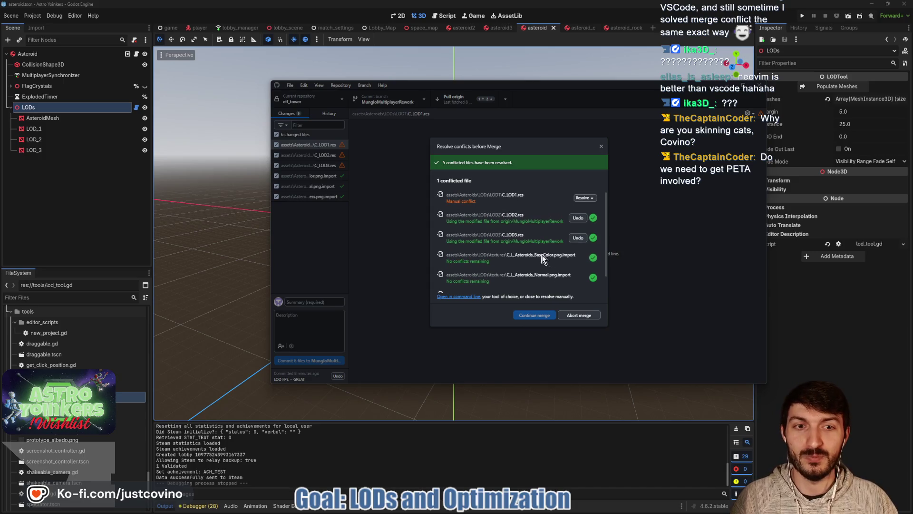
left_click(579, 199)
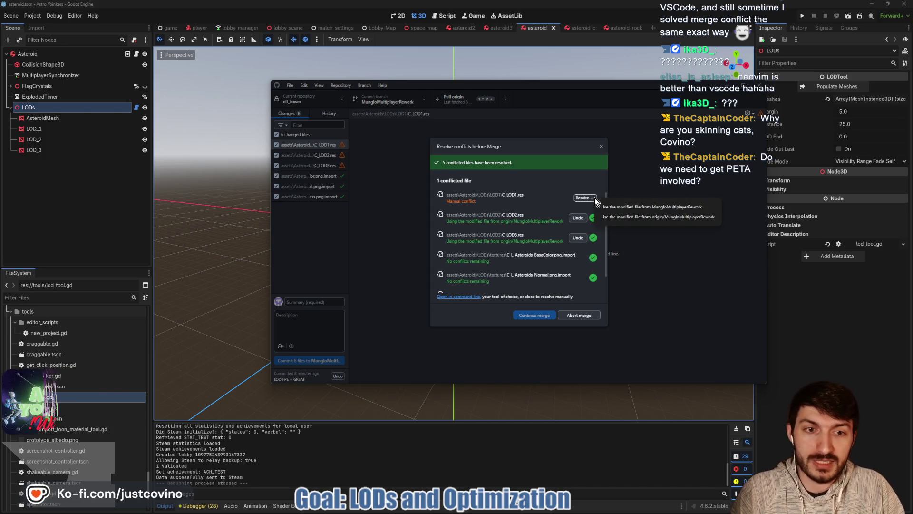
left_click(614, 218)
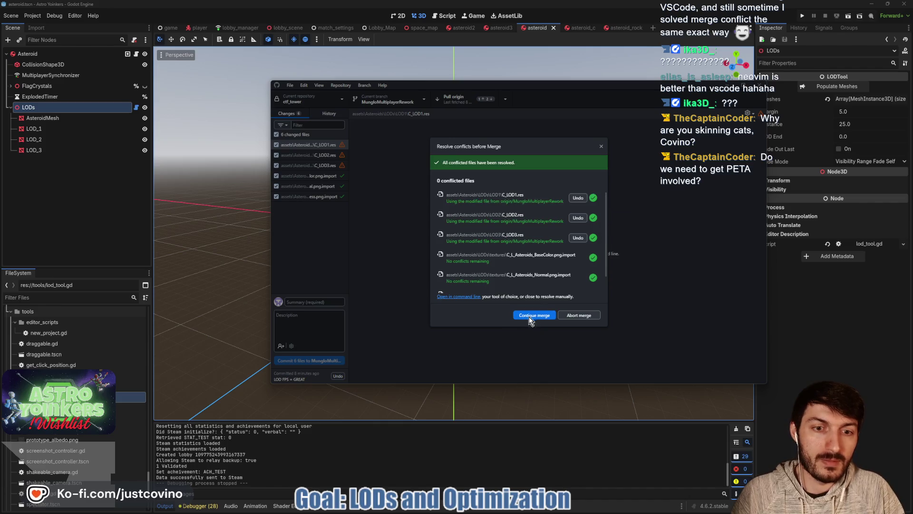
left_click(532, 315)
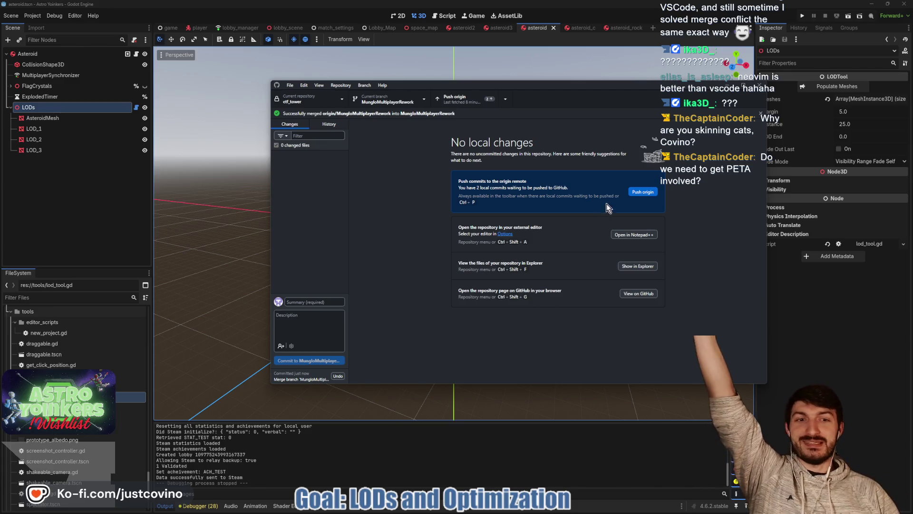
left_click(643, 192)
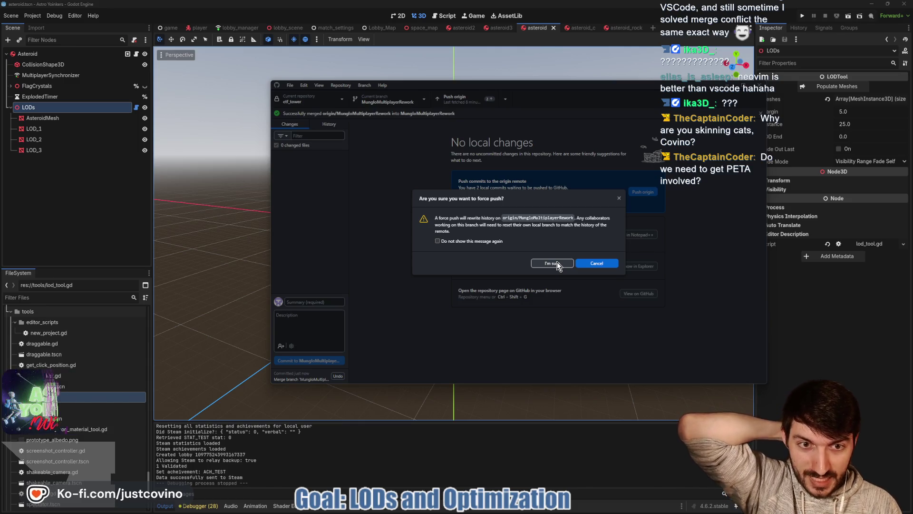
- Confirm the force push of the merged branch and switch back to Godot
left_click(556, 262)
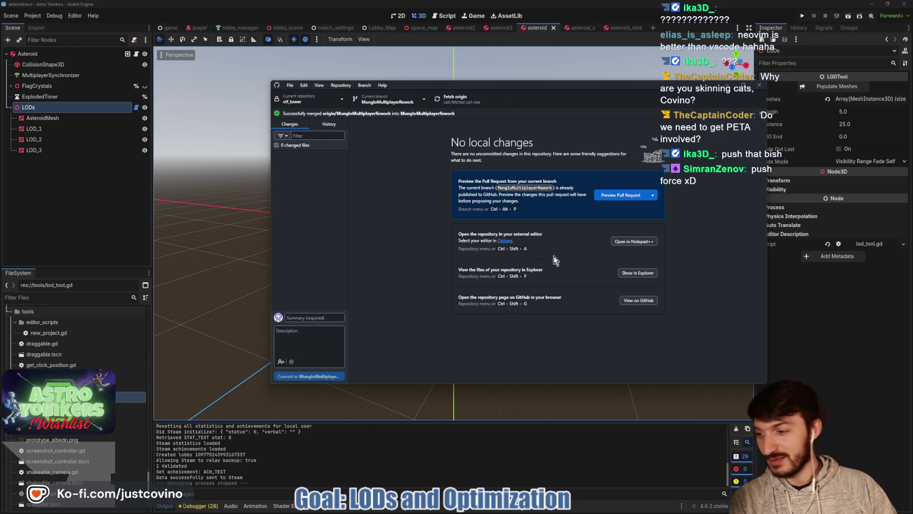
left_click(861, 302)
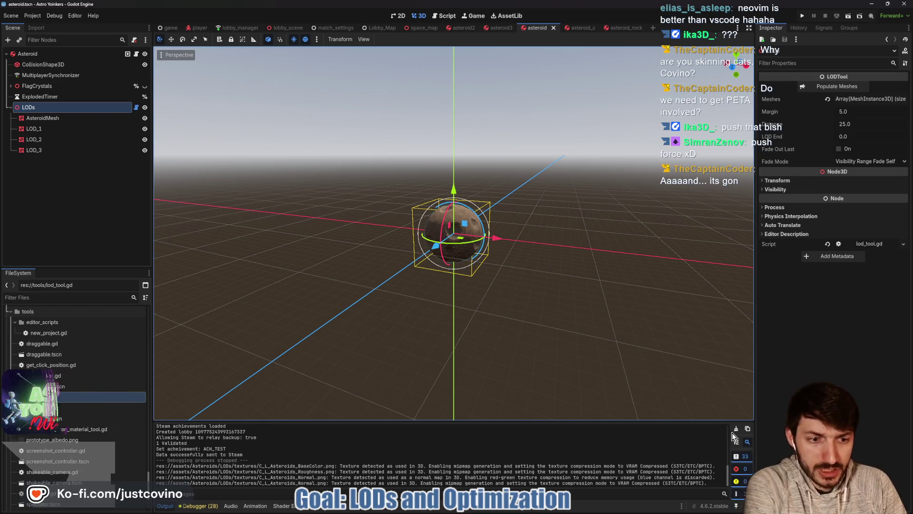
- Run the project, close the duplicate game window, and host a lobby with a chosen lobby type
left_click(802, 15)
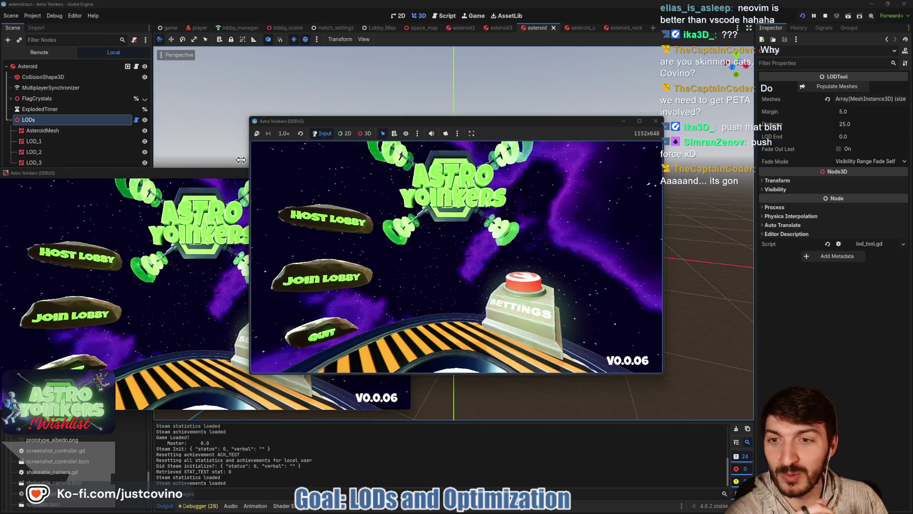
left_click(286, 181)
left_click(402, 173)
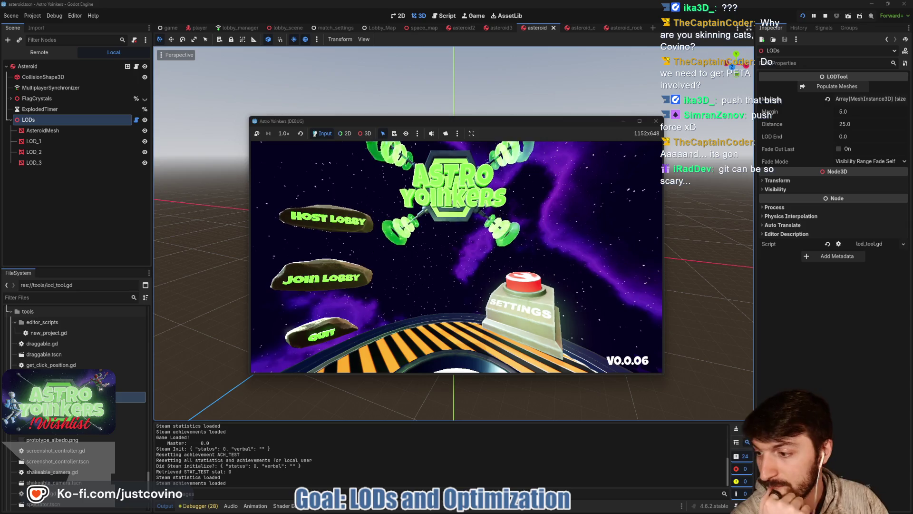
left_click(364, 228)
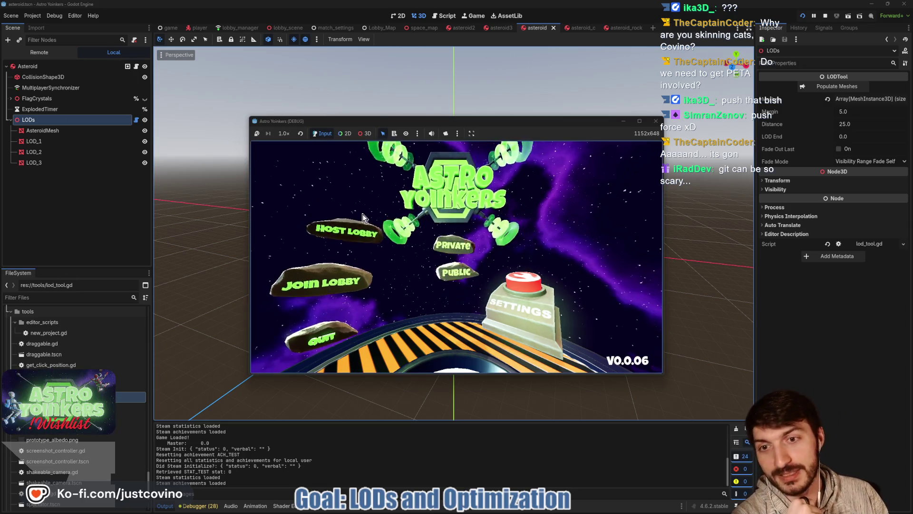
left_click(463, 221)
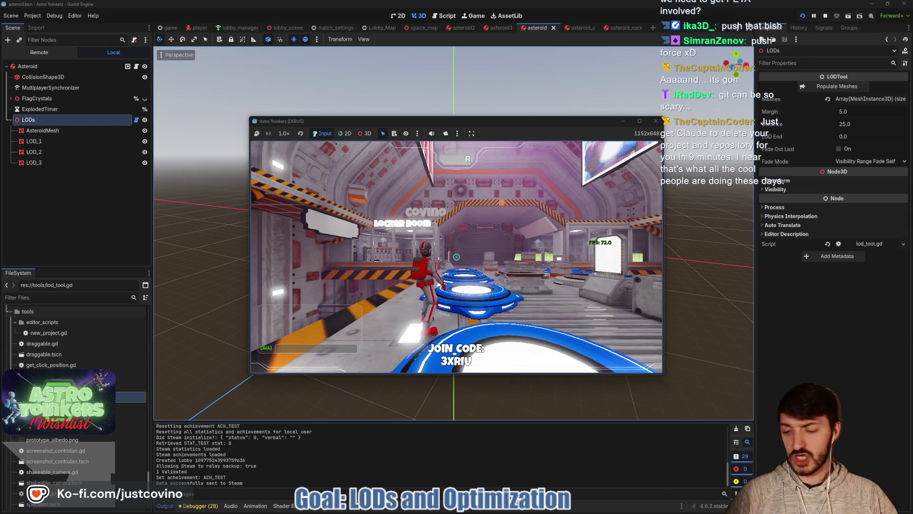
- Walk onto the teleport pad, pick a map in match customization, then run and jump into the asteroid field
key("w")
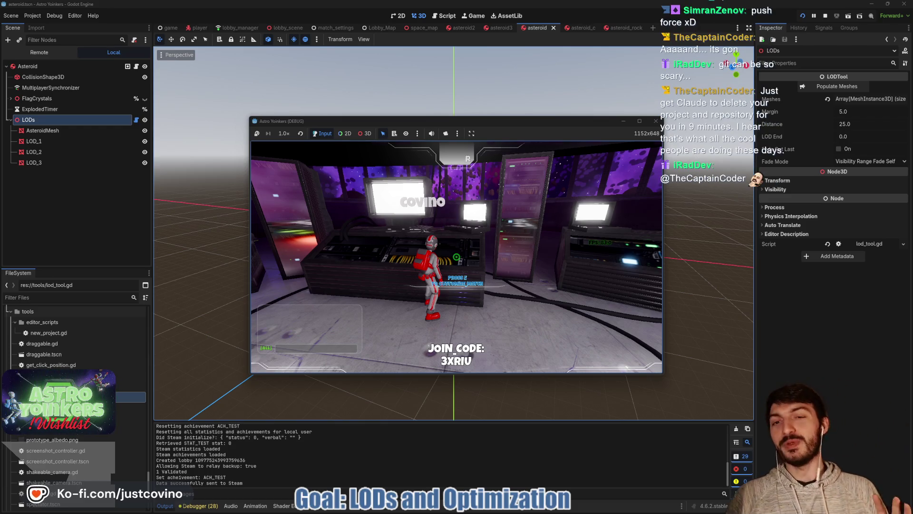
key("e")
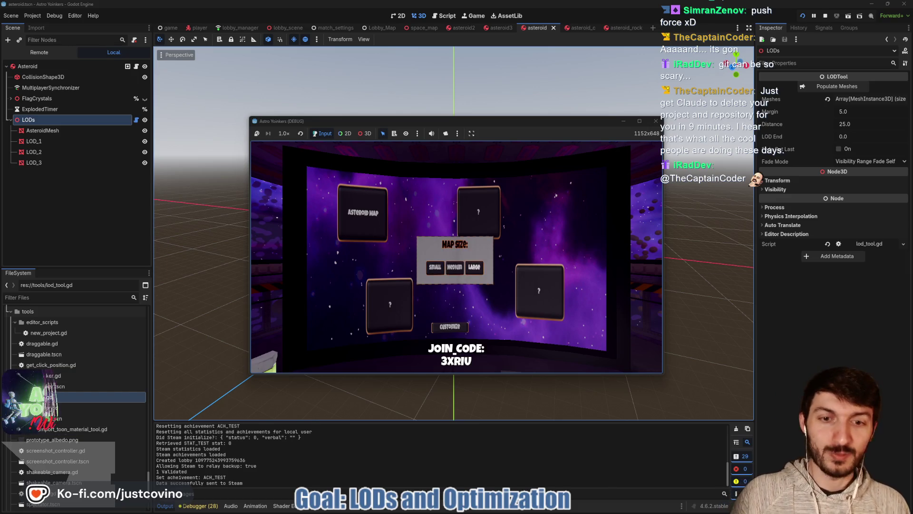
key("Escape")
key("w")
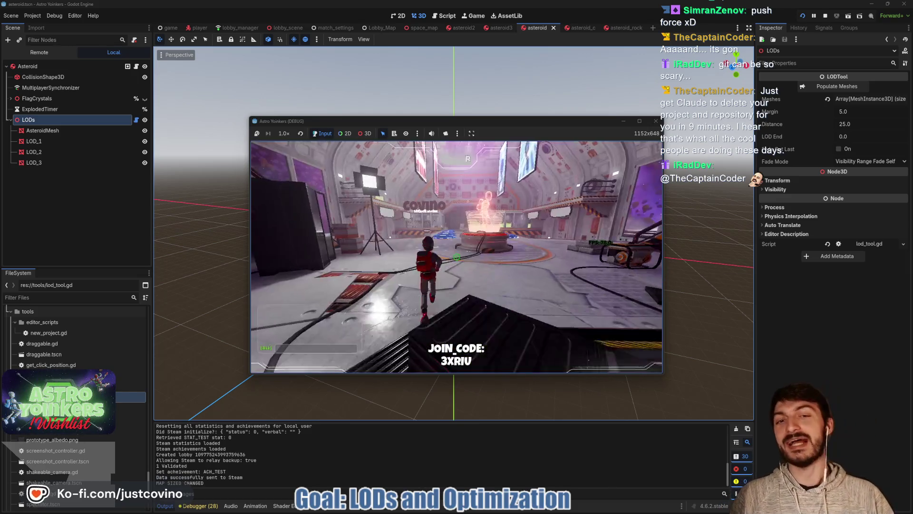
key("space")
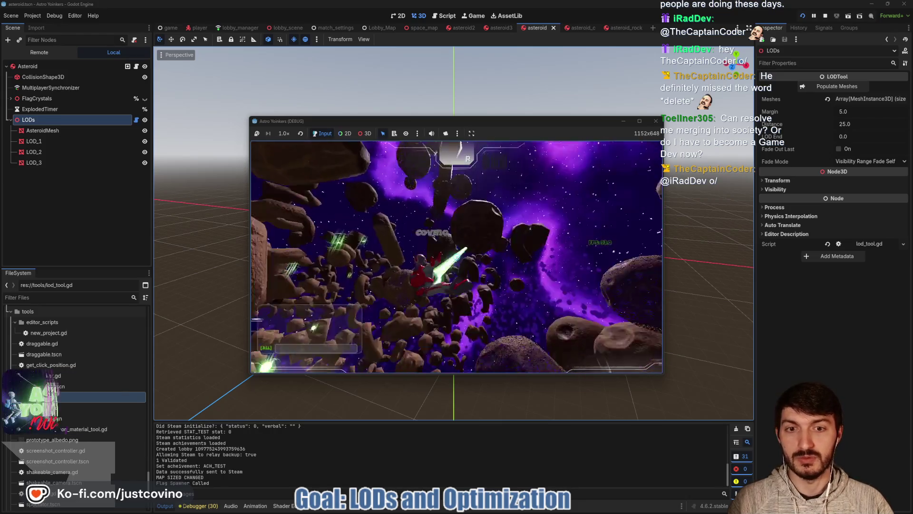
- Shoot at nearby asteroids, then stop the running game with F8
left_click(456, 256)
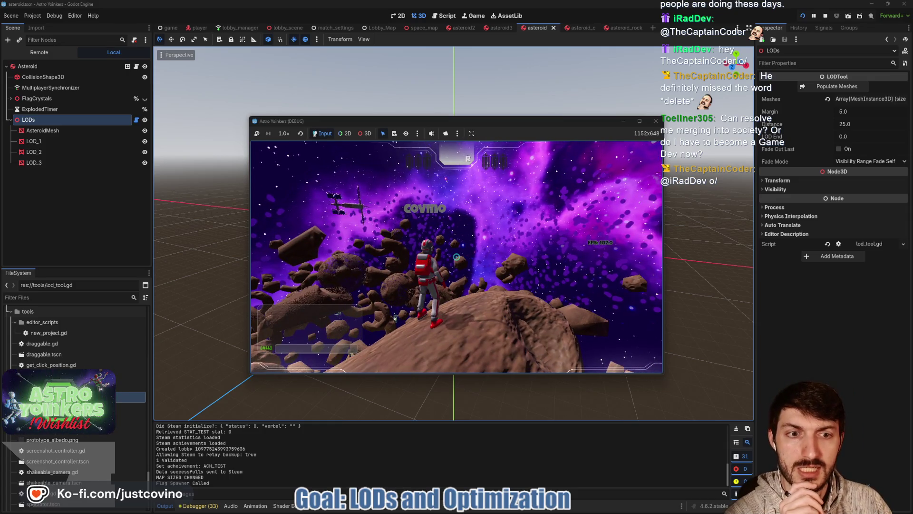
key("F8")
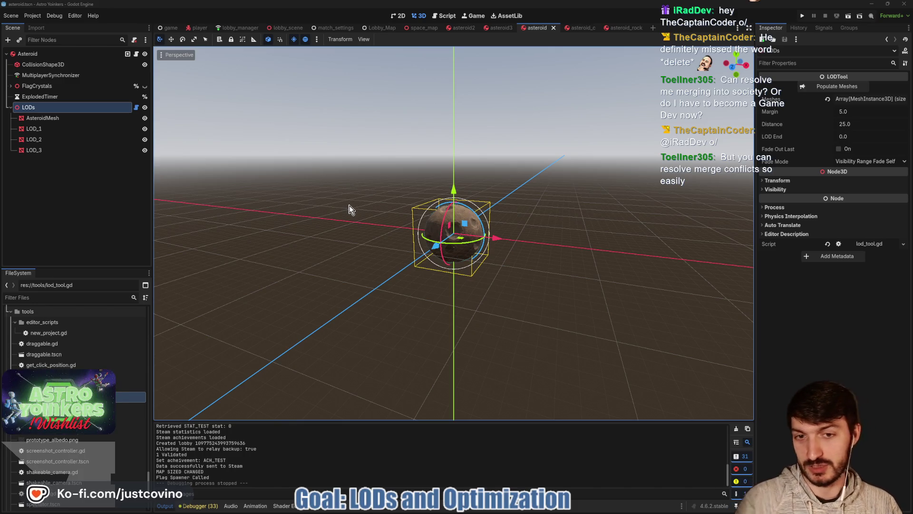
- Save the current asteroid scene and switch to the asteroid3 scene
left_click_drag(348, 209, 381, 215)
key("ctrl+s")
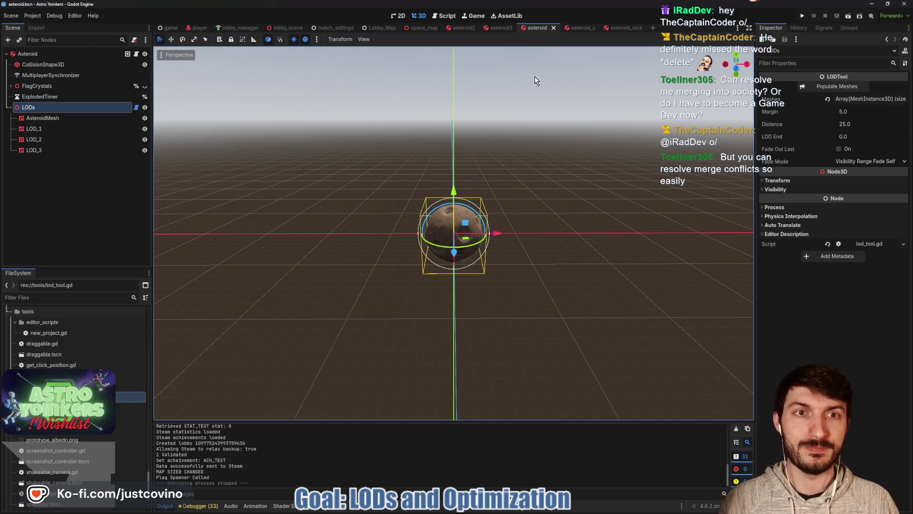
left_click(500, 30)
mouse_move(571, 143)
left_mouse_down()
mouse_move(608, 198)
mouse_move(645, 199)
mouse_move(592, 259)
left_mouse_up()
scroll(592, 257, "down", 5)
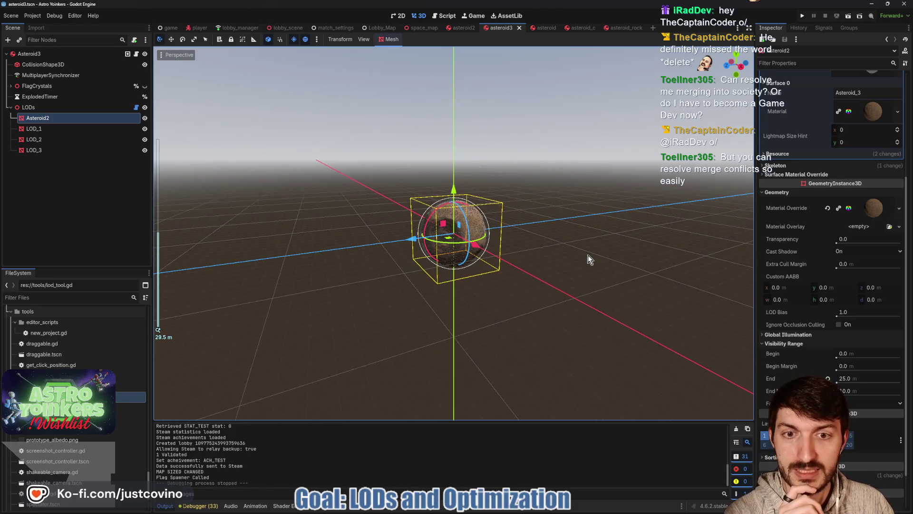
- Set the asteroid3 LODs Fade Mode to Visibility Range Fade Disabled and save the scene
left_click(53, 108)
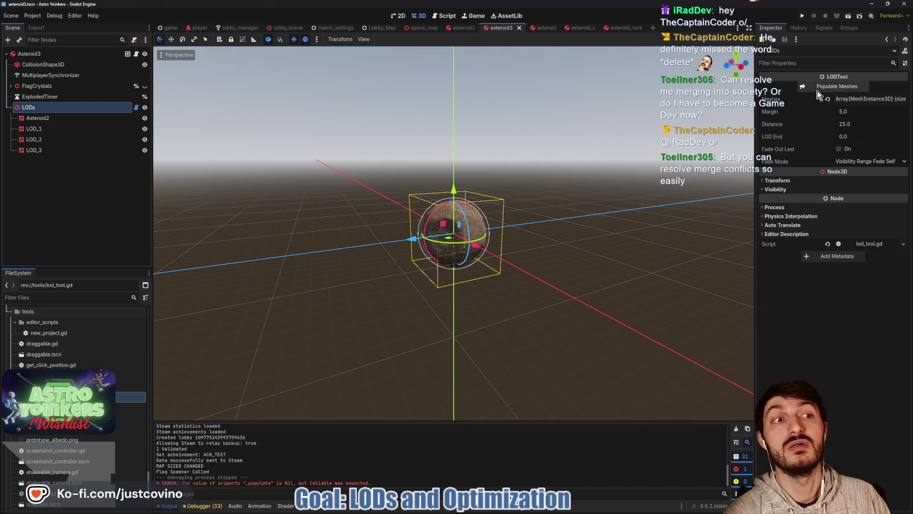
scroll(568, 226, "down", 2)
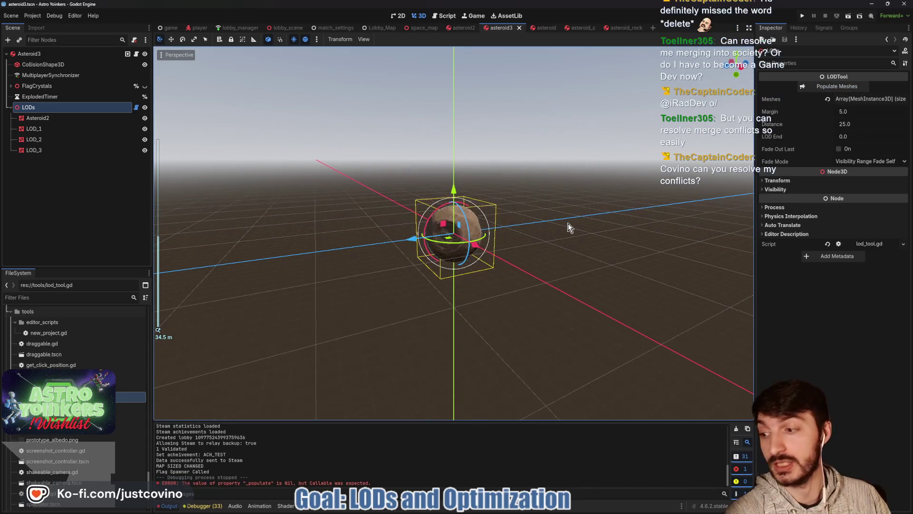
scroll(562, 255, "up", 3)
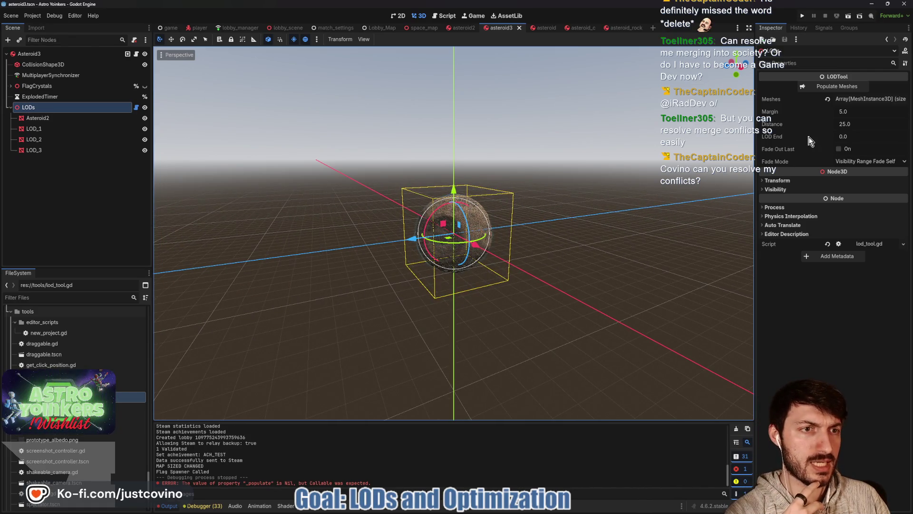
left_click(858, 164)
left_click(858, 176)
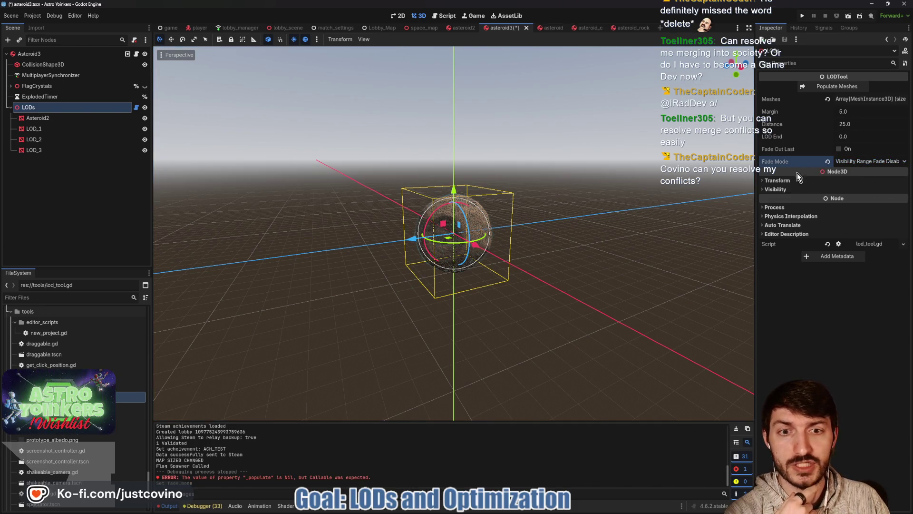
key("ctrl+s")
left_click(13, 15)
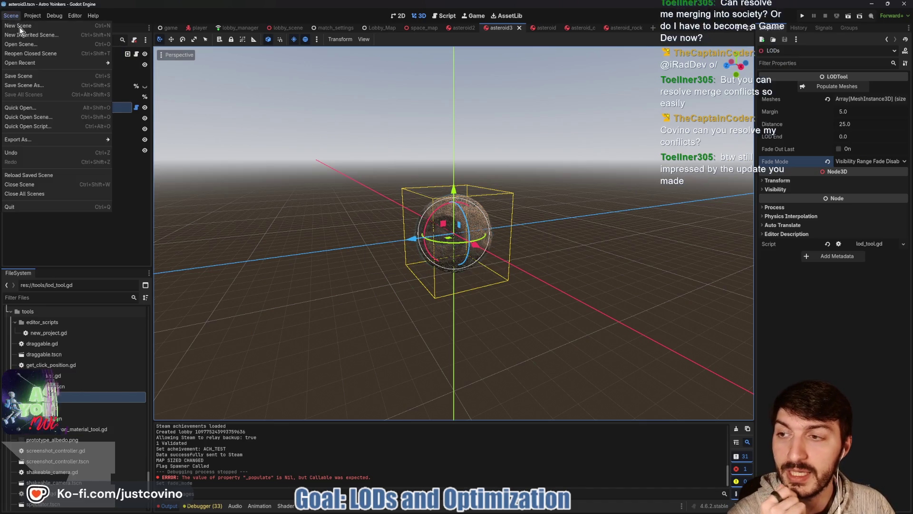
- Reload asteroid3 from disk, zoom out and in to check its LOD swaps, save, then switch to Twitch chat
left_click(49, 175)
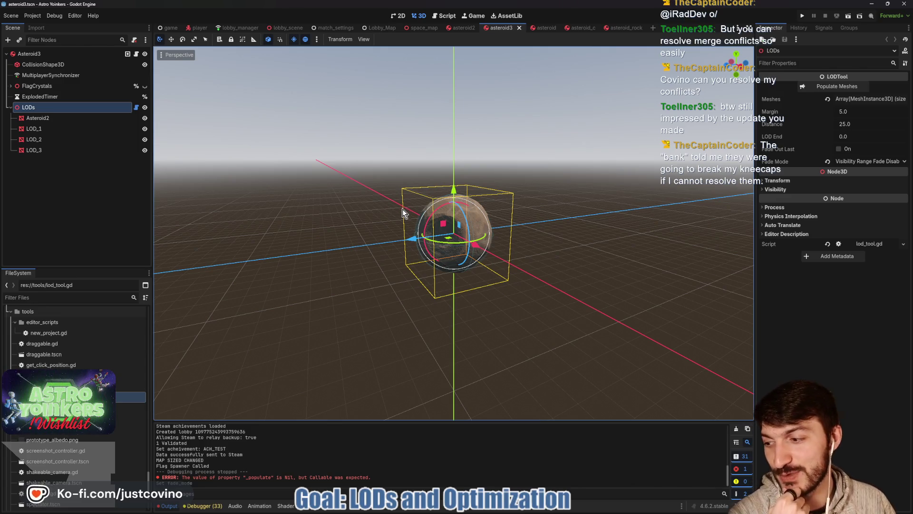
scroll(556, 241, "down", 5)
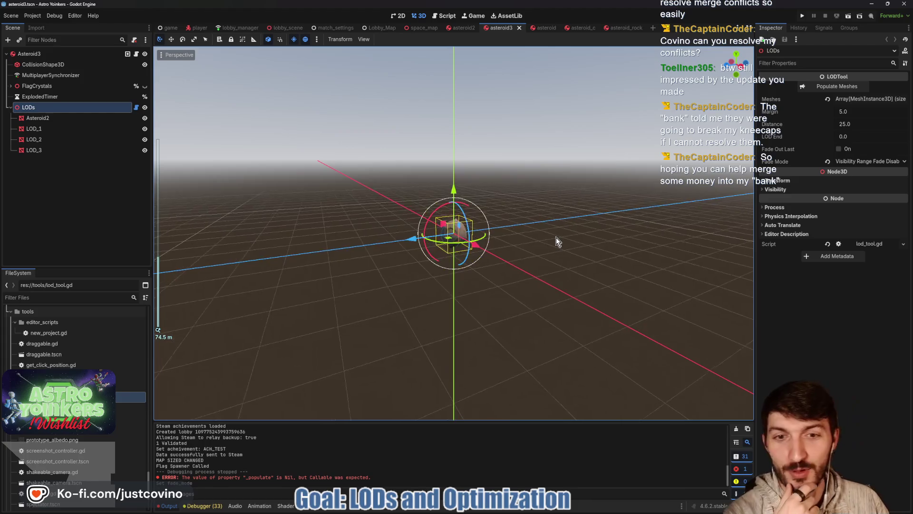
scroll(559, 245, "up", 5)
scroll(564, 254, "down", 8)
scroll(561, 261, "up", 4)
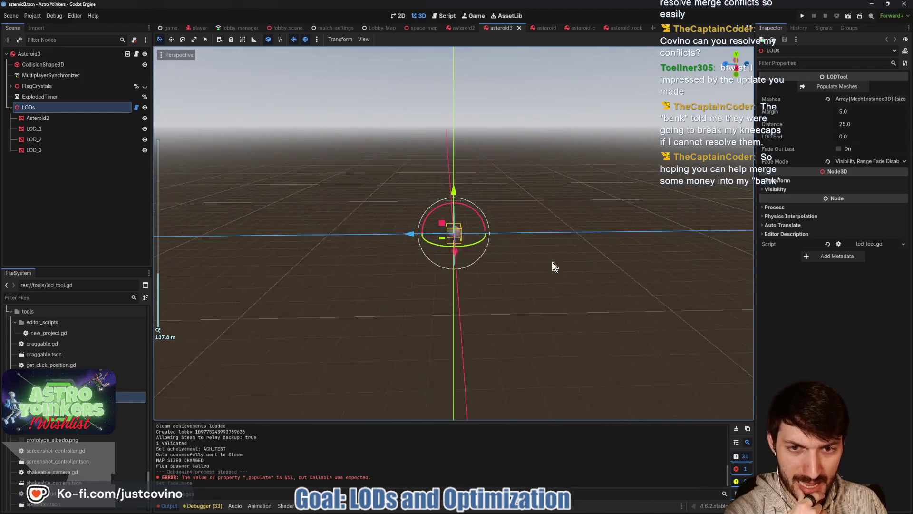
scroll(557, 264, "up", 2)
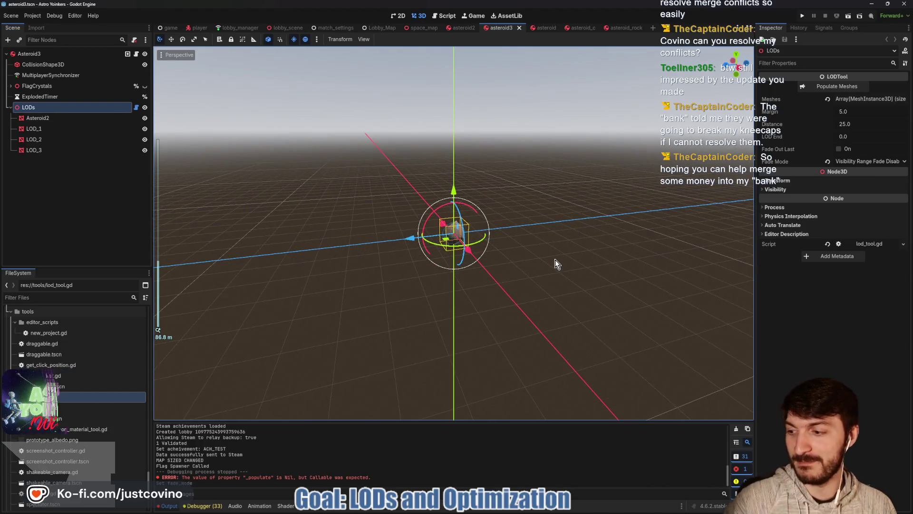
key("ctrl+s")
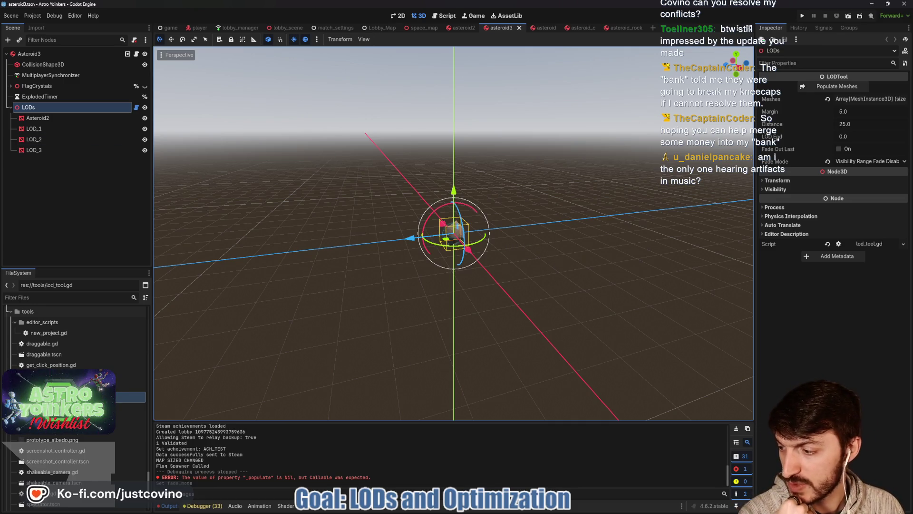
key("alt+Tab")
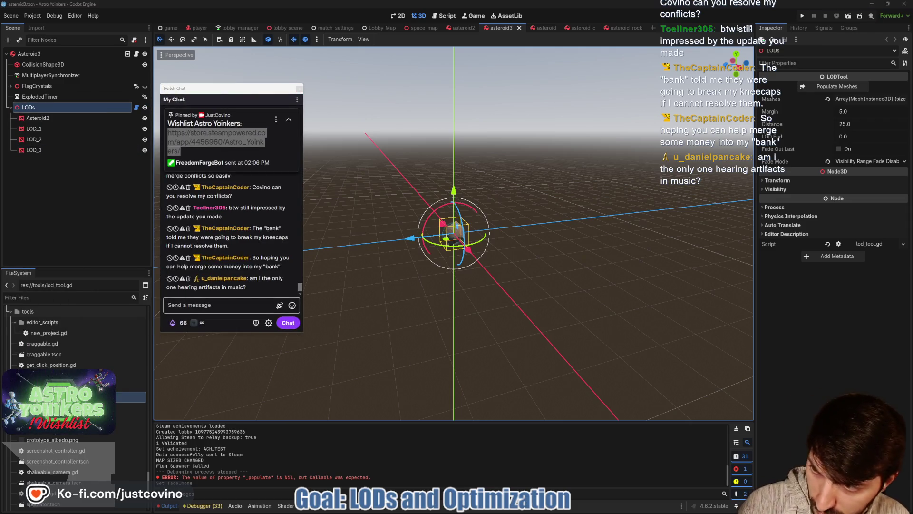
- Catch up on Twitch chat with the pinned message collapsed, then launch the game via Run Project
key("alt+Tab")
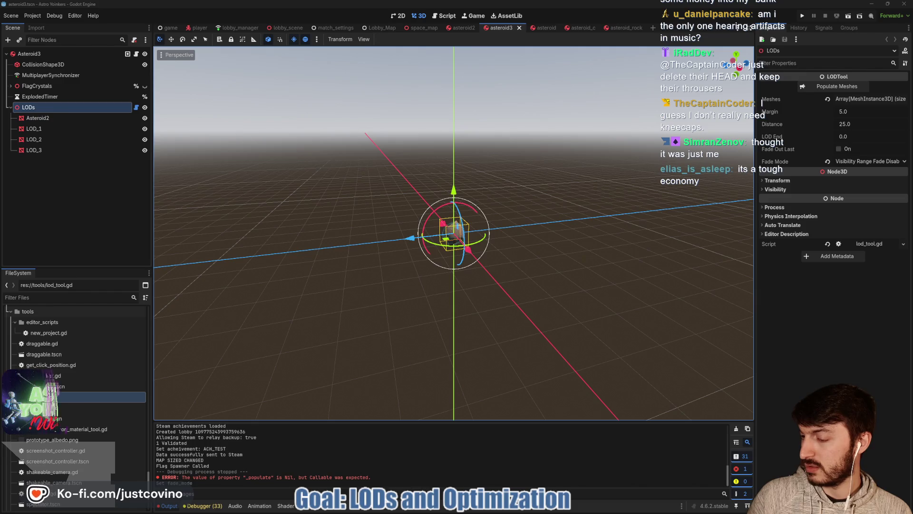
key("alt+Tab")
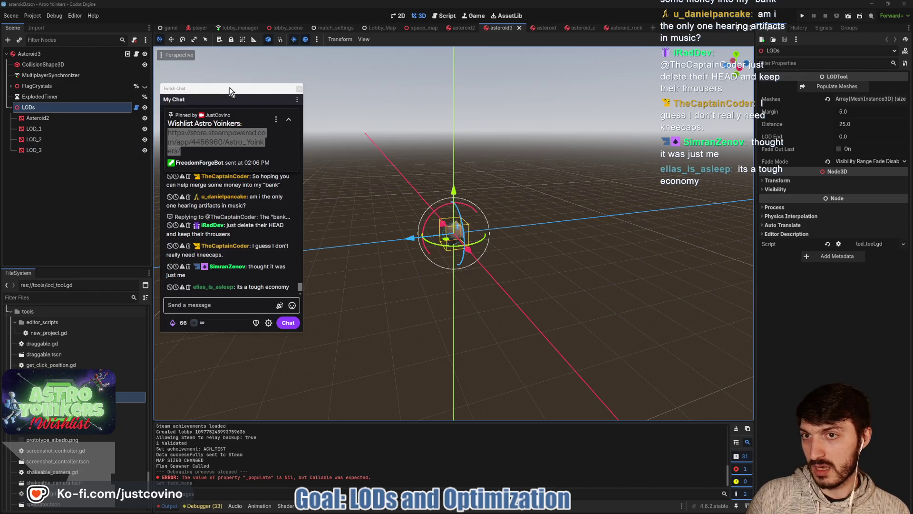
left_click(288, 121)
mouse_move(255, 90)
left_mouse_down()
mouse_move(275, 96)
mouse_move(0, 114)
left_mouse_up()
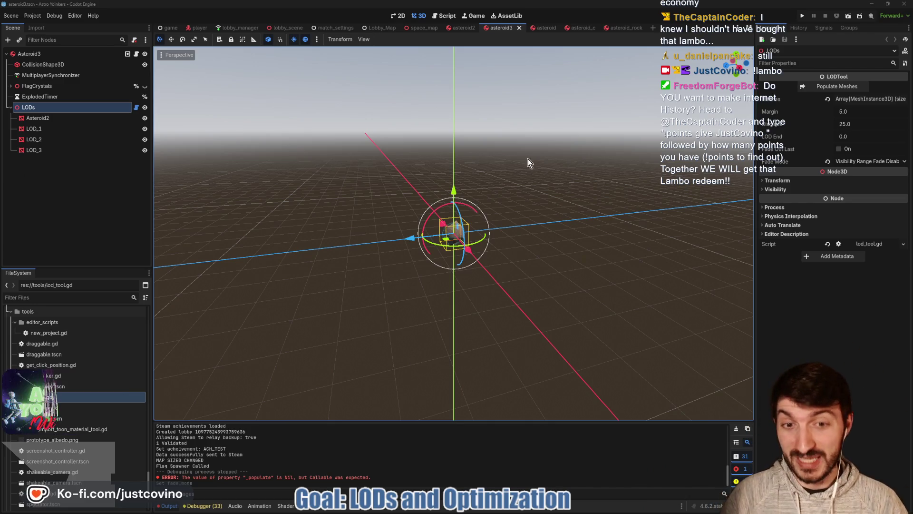
left_click(803, 17)
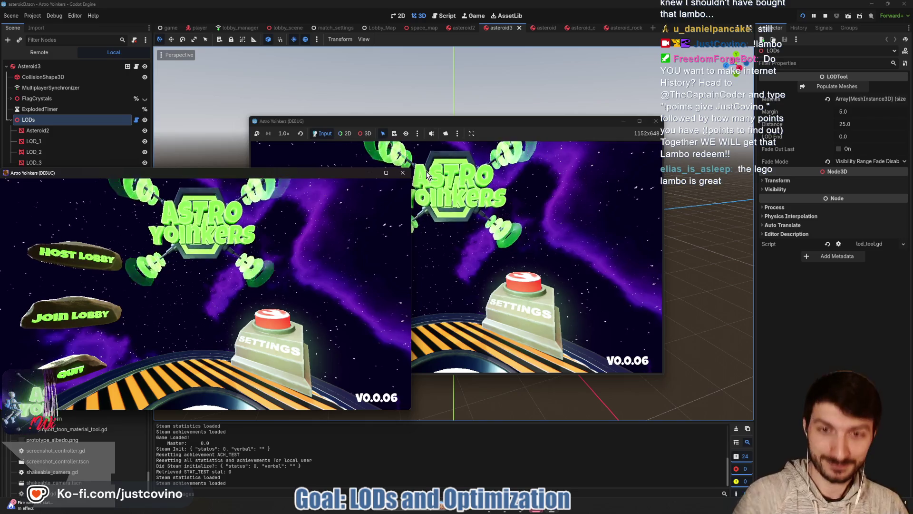
- Close the extra game instance and host a private lobby in the remaining one
left_click(402, 173)
left_click(352, 234)
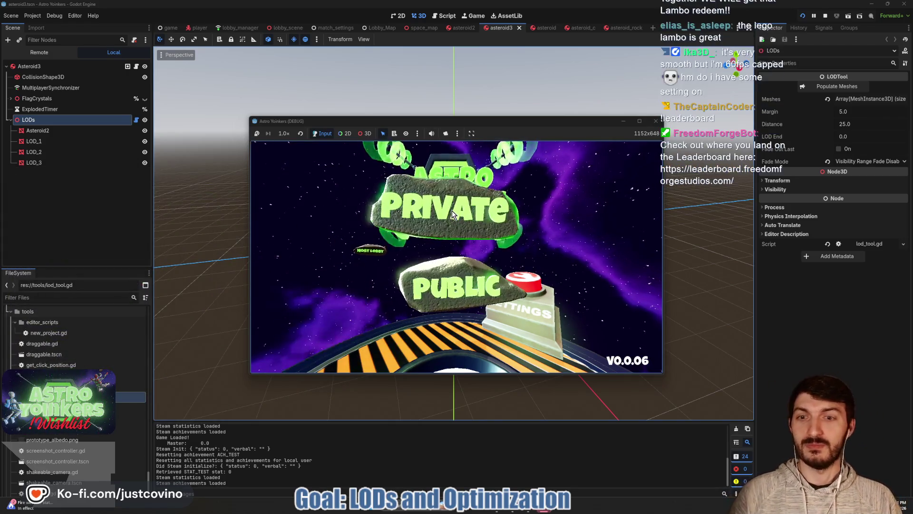
left_click(451, 210)
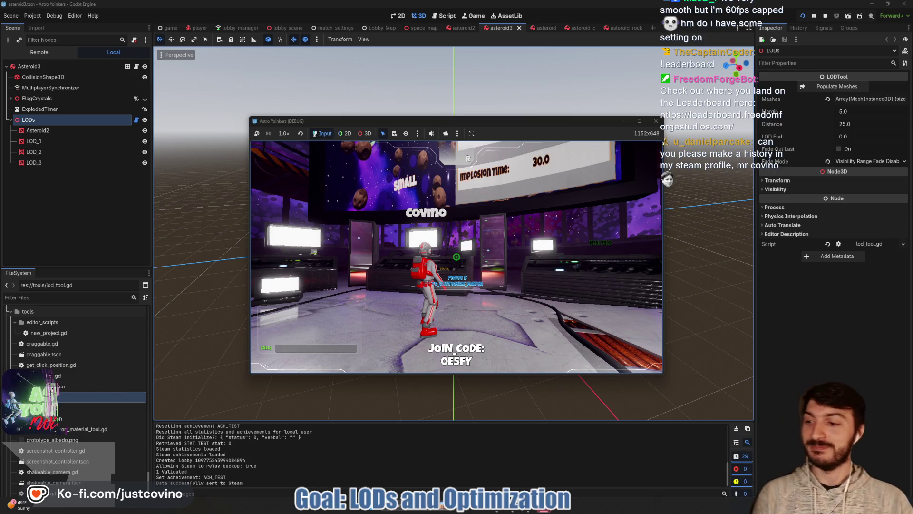
- Walk the character out of the lobby room, across the conveyor area, onto the glowing pad
key("w")
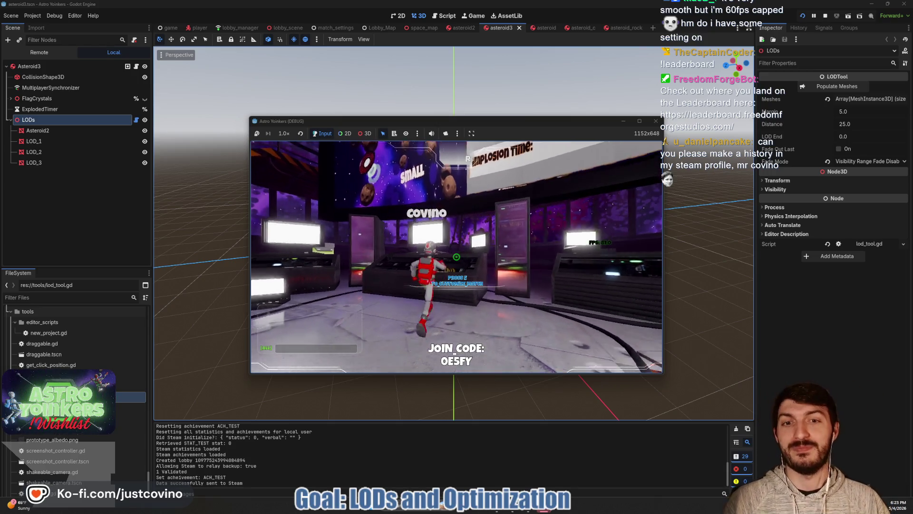
key("w")
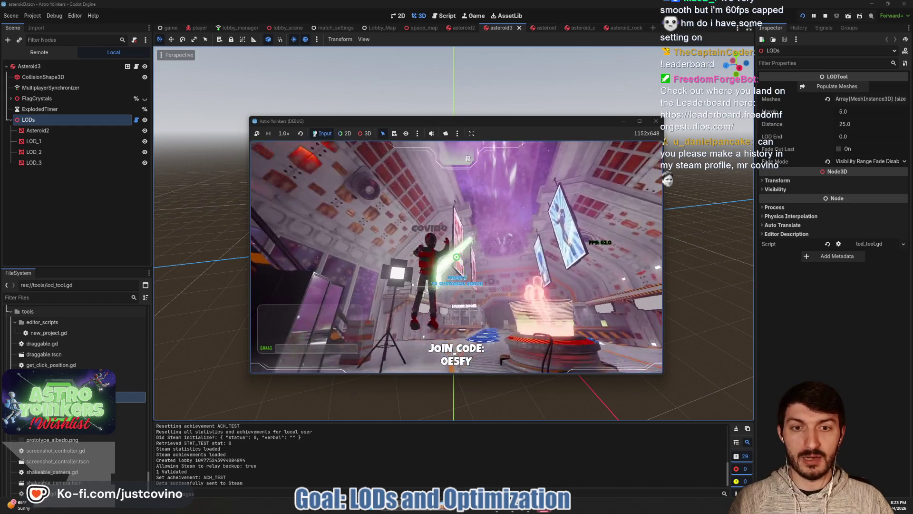
key("w")
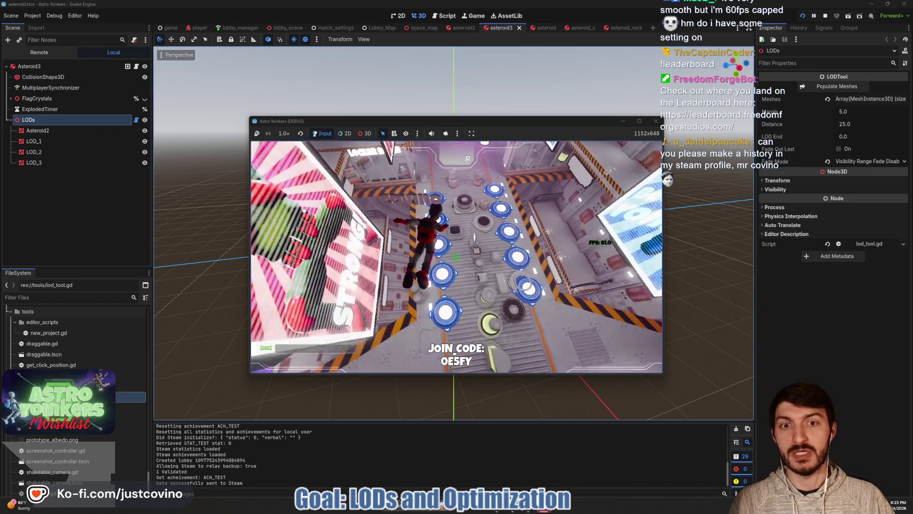
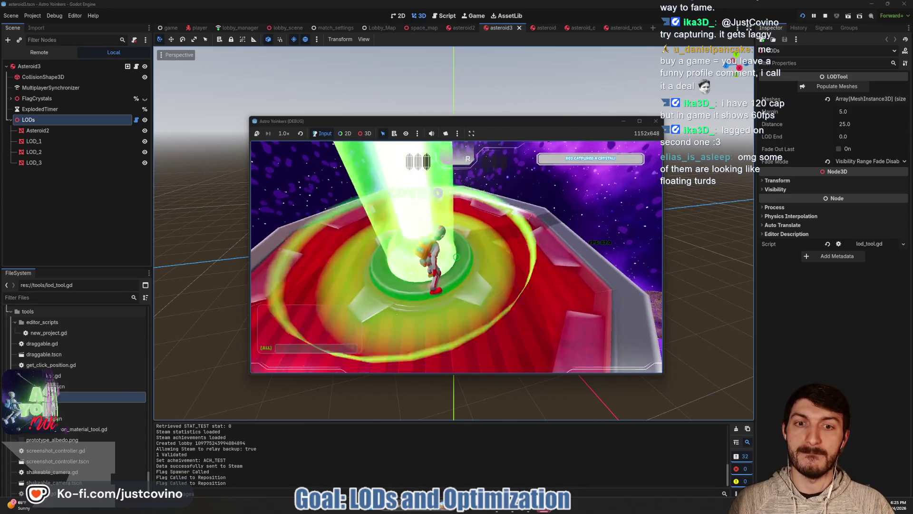
- Stop the running game with F8 and zoom the viewport toward the asteroid
key("F8")
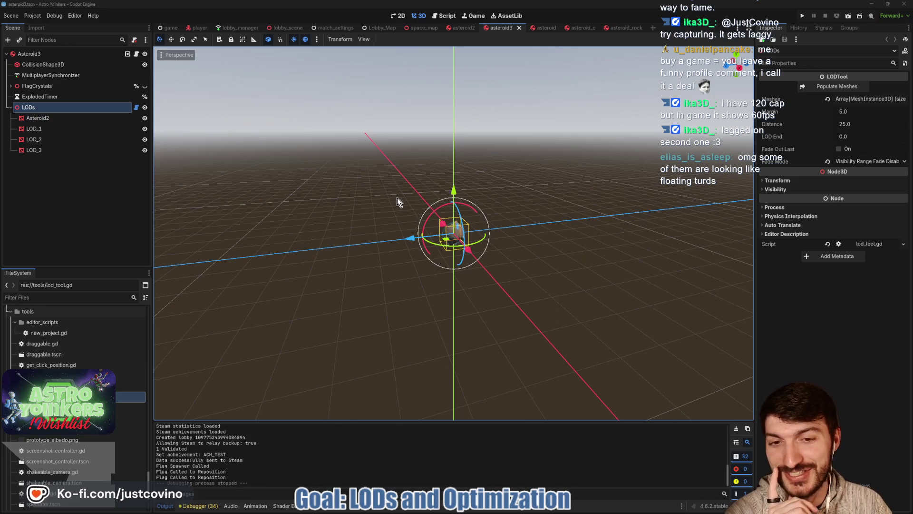
scroll(407, 207, "up", 2)
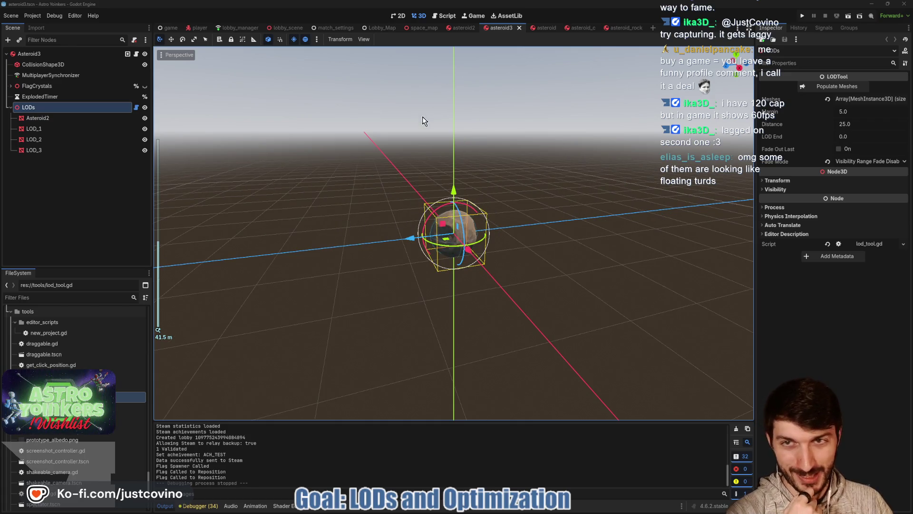
- Switch from Godot to the browser window showing the Notion ToDo board
left_click(73, 298)
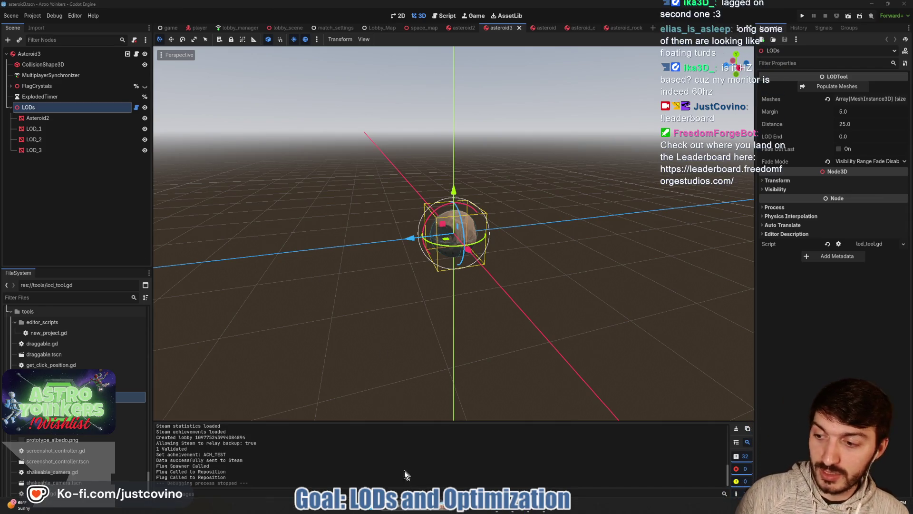
mouse_move(501, 509)
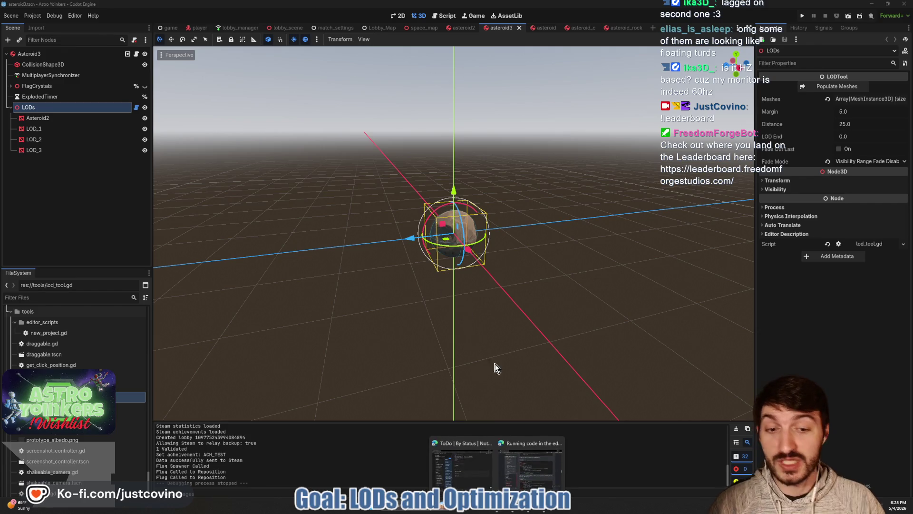
left_click(532, 433)
left_click(444, 434)
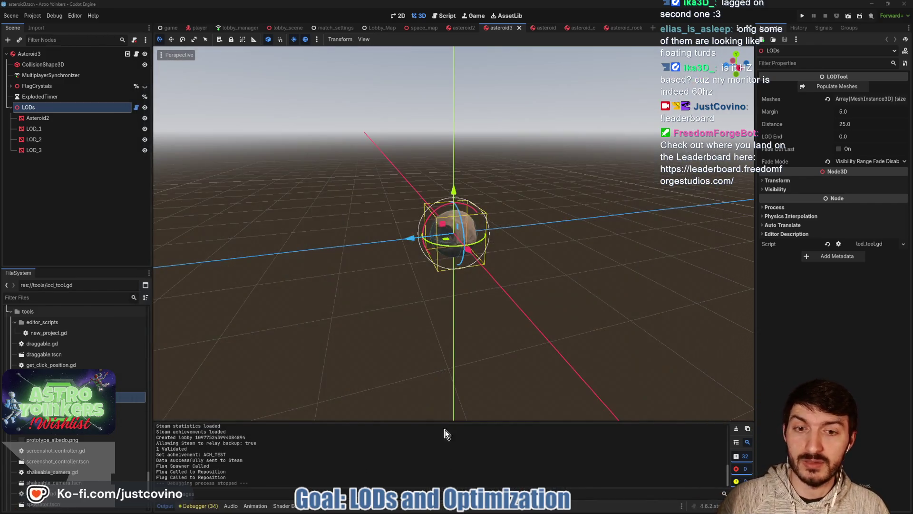
left_click(493, 510)
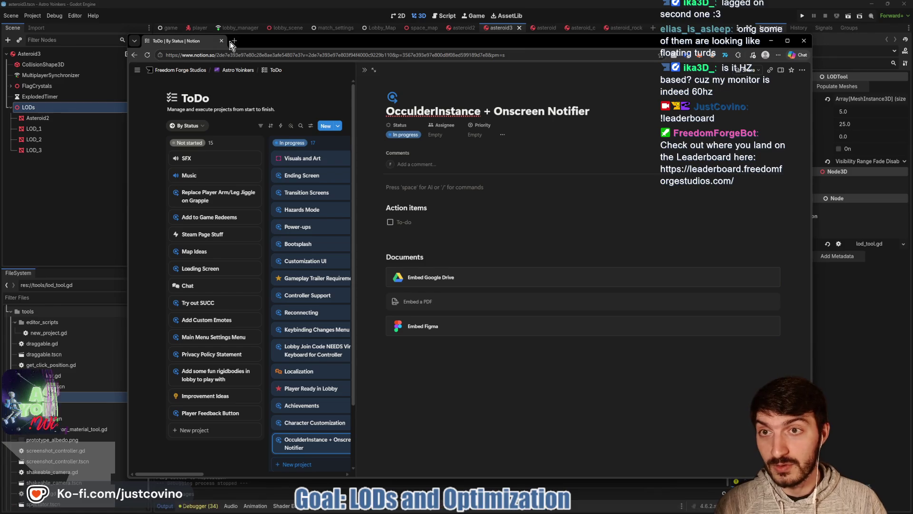
- Load leaderboard.freedomforgestudios.com in a new browser tab
left_click(233, 42)
type("leaderboard.freedomforgestudios.com")
key("Return")
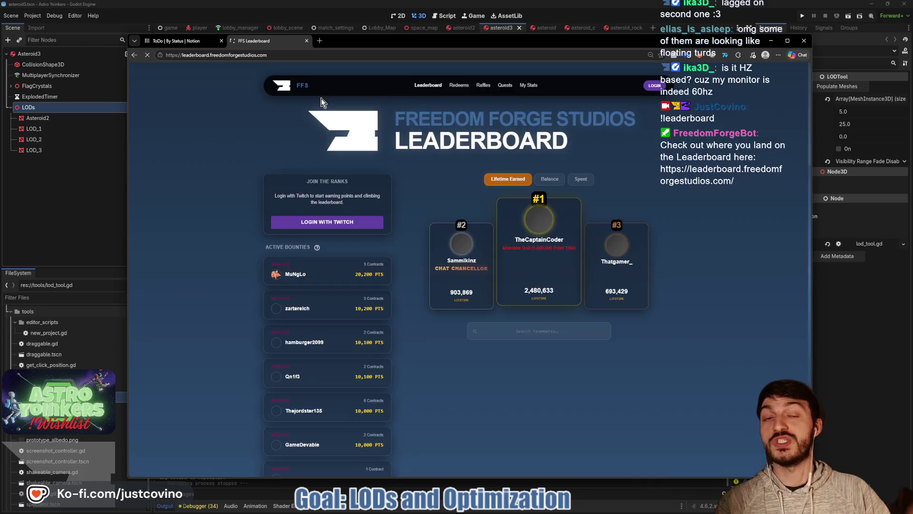
- Check the Raffles and Leaderboard pages, then return to the Godot editor
left_click(484, 87)
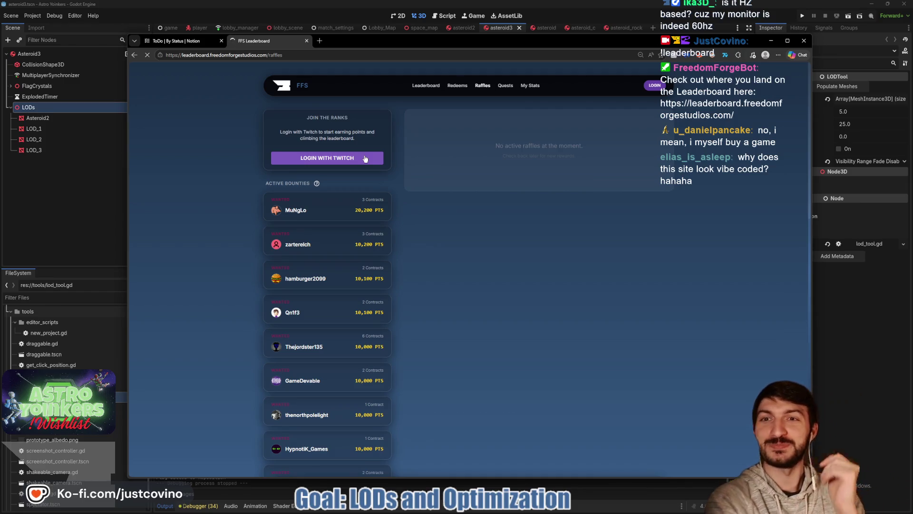
left_click(416, 90)
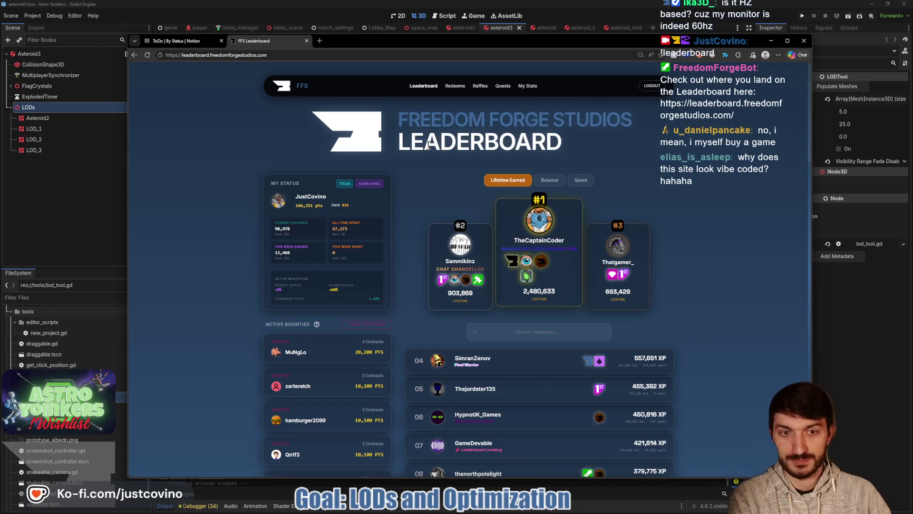
key("alt+Tab")
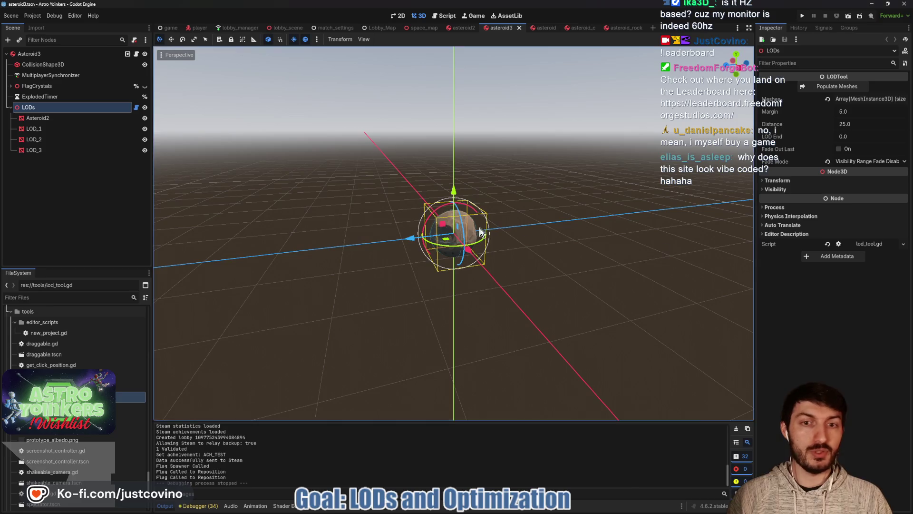
- Filter files by 'base', open flag_base.tscn, select Capture_VFX, and open File Explorer
left_click(66, 295)
type("base")
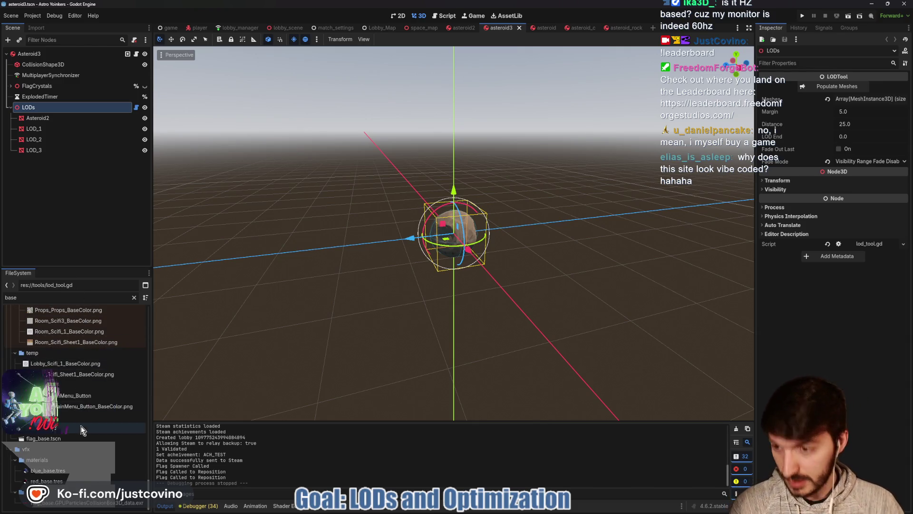
double_click(82, 437)
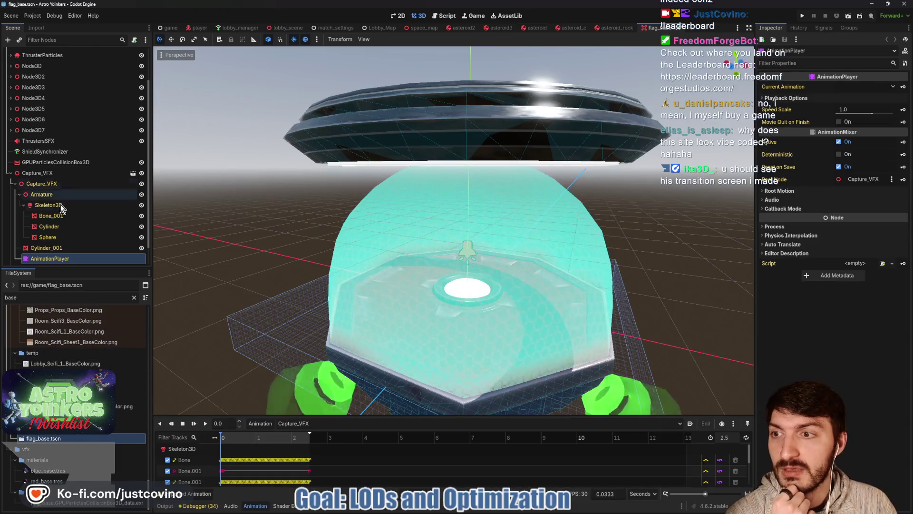
left_click(59, 175)
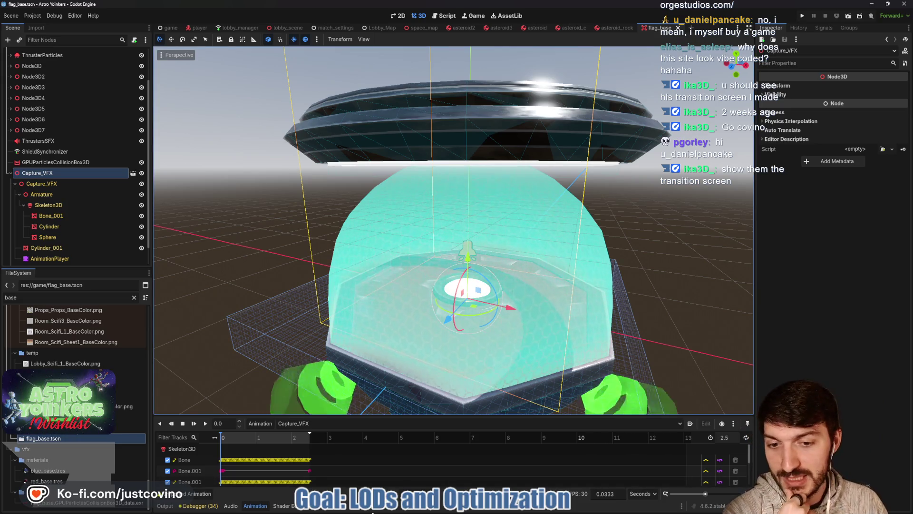
left_click(476, 509)
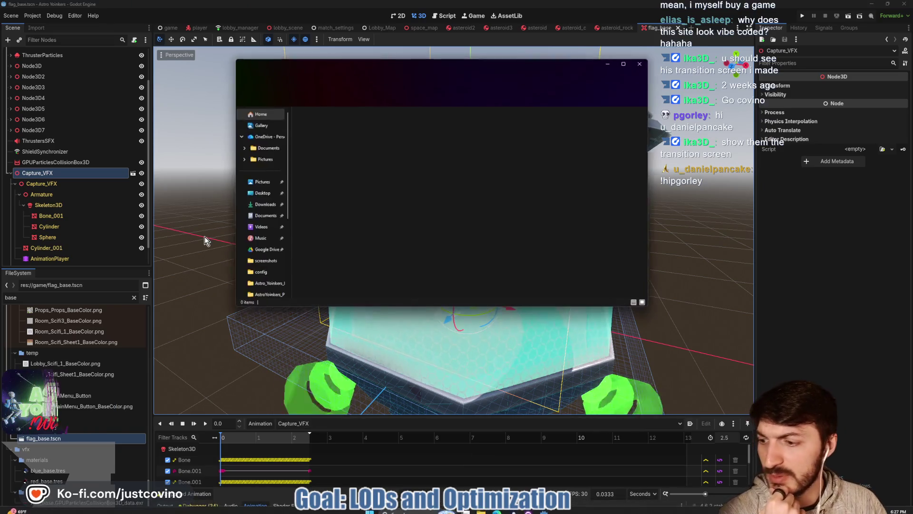
- Drag the File Explorer Home window off to the left monitor
left_click_drag(372, 63, 0, 67)
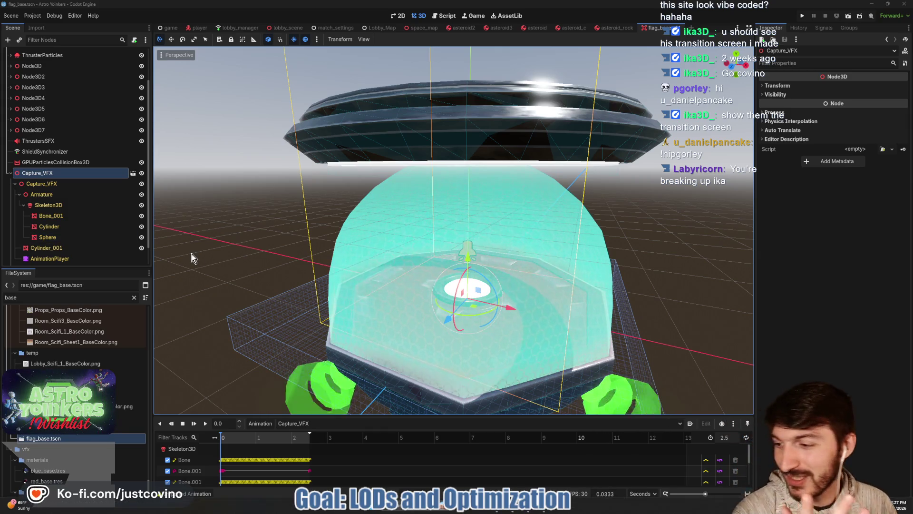
- Inspect the capture dome, then open the capture_vfx scene in its own tab
scroll(333, 223, "up", 5)
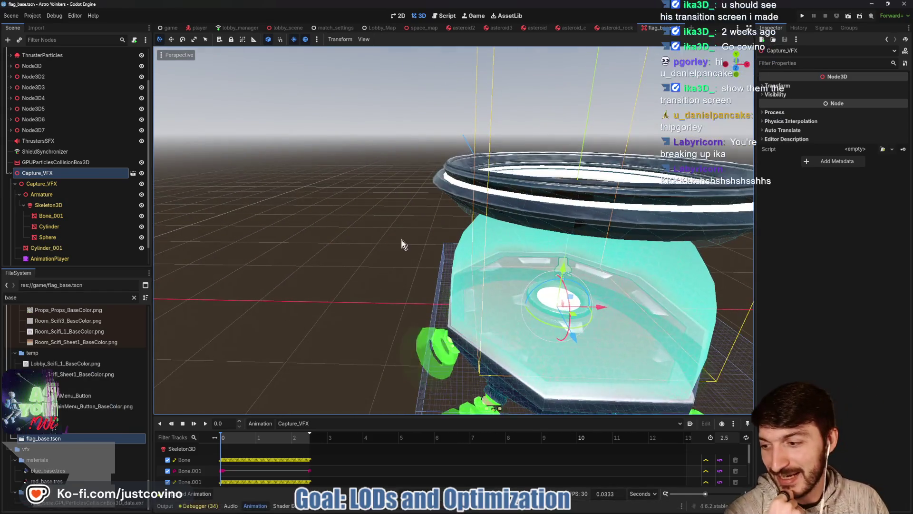
scroll(457, 233, "down", 3)
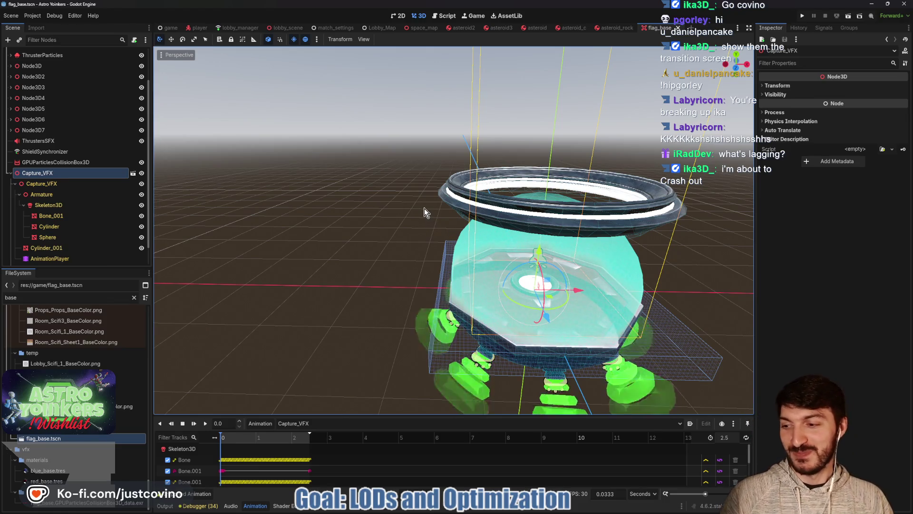
left_click_drag(424, 208, 358, 201)
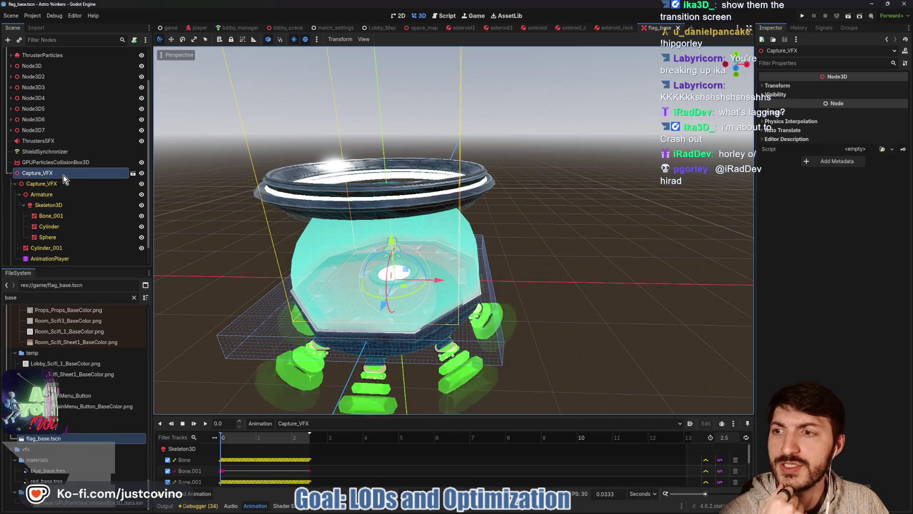
left_click(132, 174)
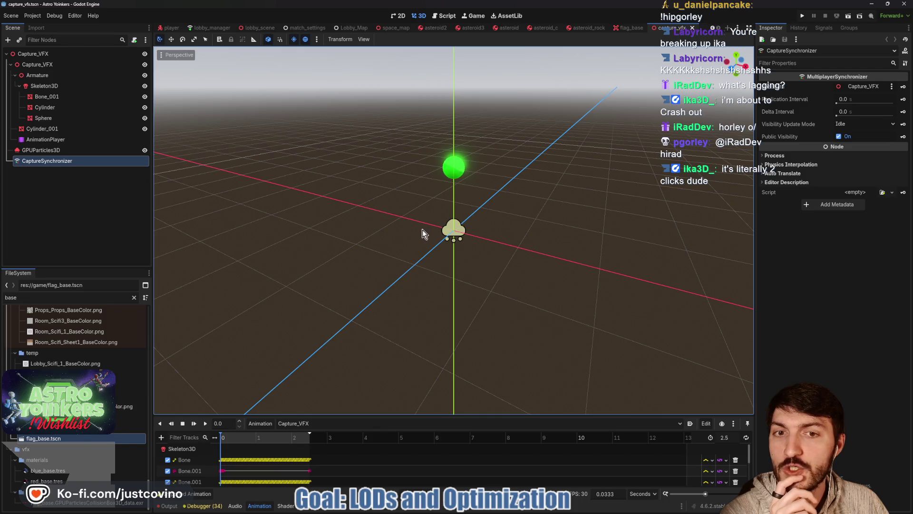
- Orbit the capture_vfx viewport slightly before annotating it
mouse_move(532, 235)
left_mouse_down()
mouse_move(482, 240)
mouse_move(534, 237)
left_mouse_up()
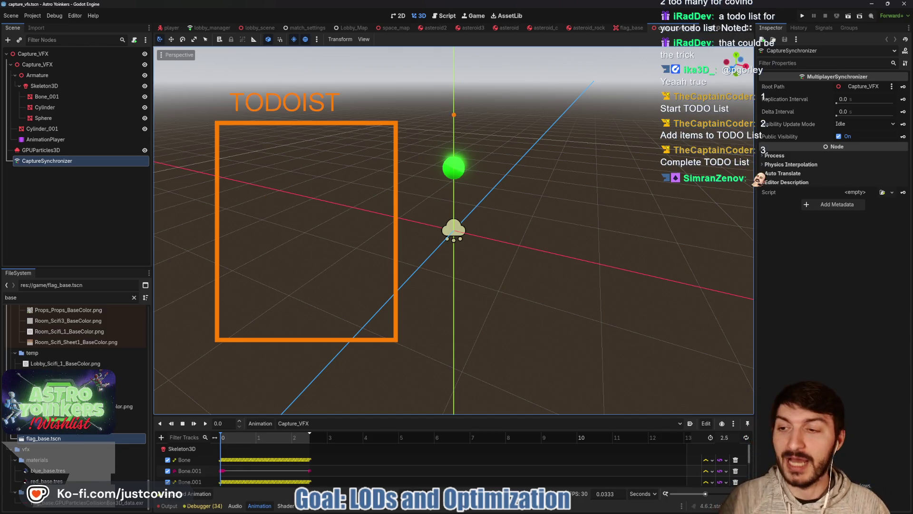
- Draw a large box labelled 'Notion' with an arrow from the TODOIST box
mouse_move(465, 73)
left_mouse_down()
mouse_move(652, 204)
mouse_move(765, 407)
mouse_move(795, 410)
left_mouse_up()
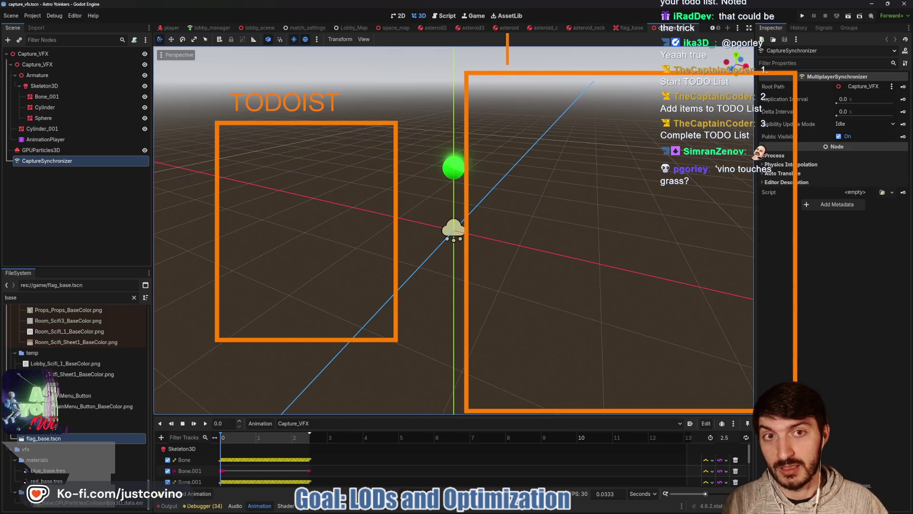
left_click_drag(507, 36, 508, 65)
type("Notion")
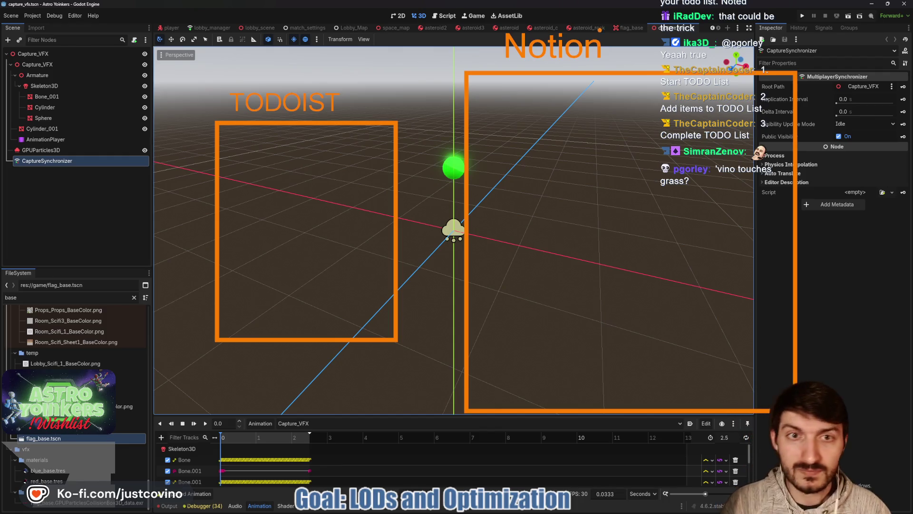
left_click_drag(531, 212, 349, 212)
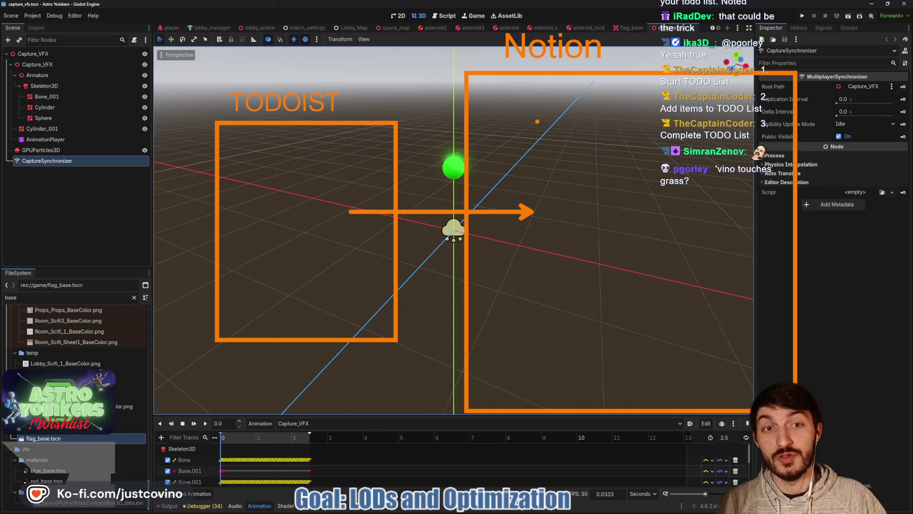
- Add notes 'Prio, Date, Type', 'Covino' and 'FFS', then clear all annotations
type("Plrio")
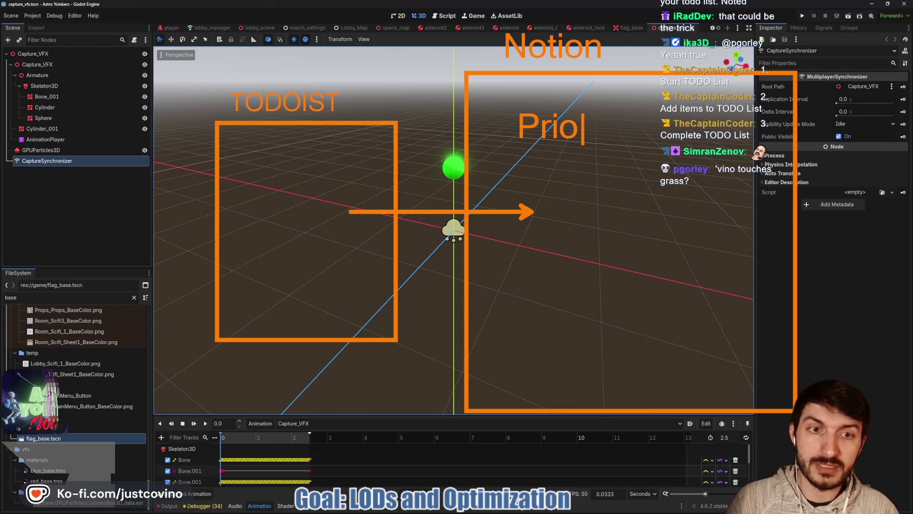
type(", Date, ")
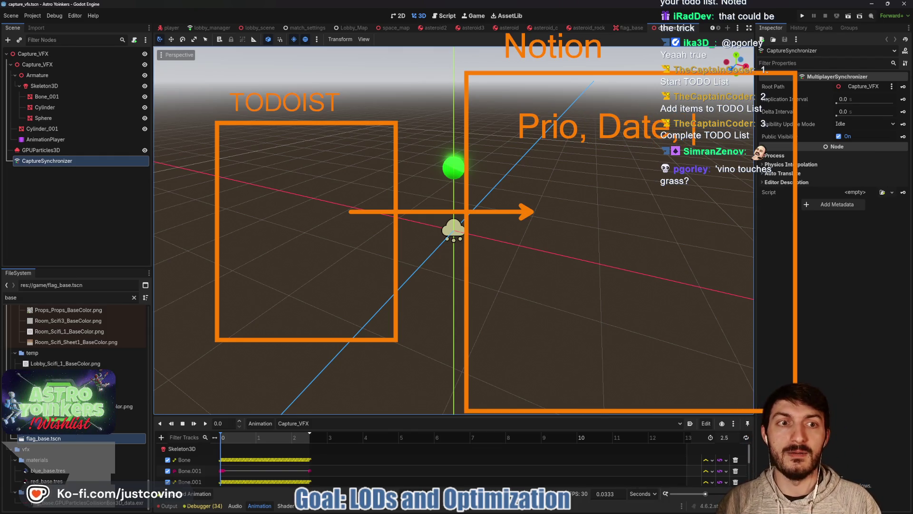
type("YT")
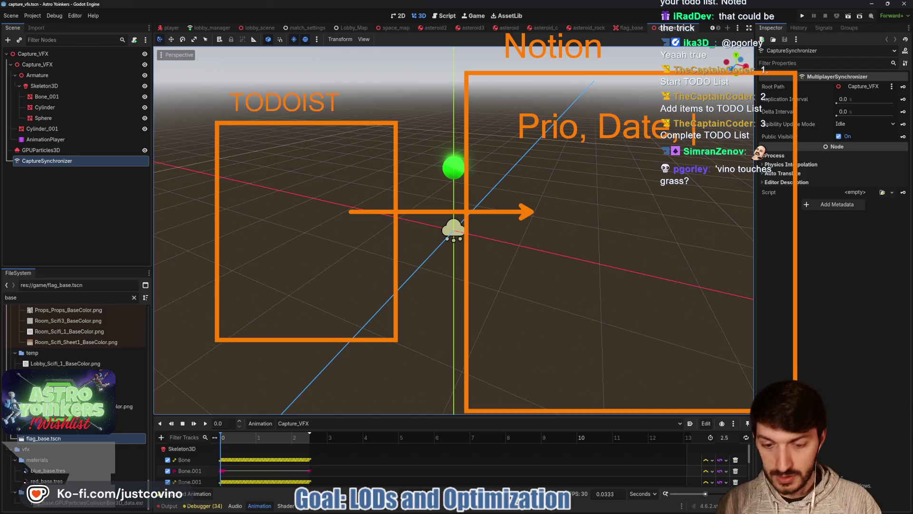
type("Type")
key("Return")
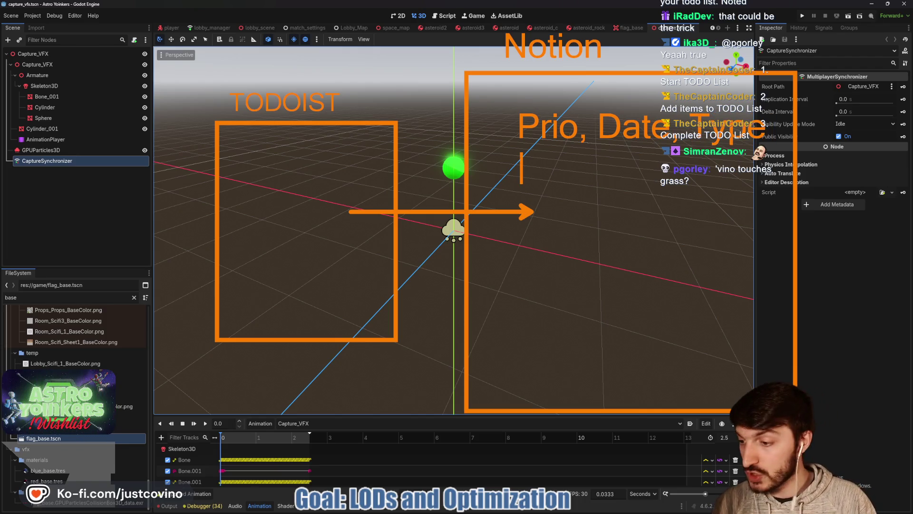
type("O")
key("BackSpace")
type("Covino")
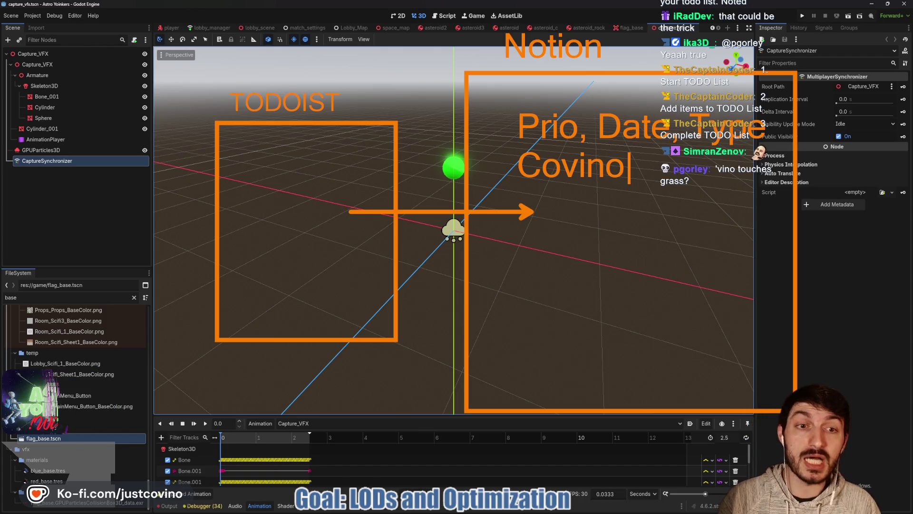
left_click(522, 206)
key("Return")
type("FFS")
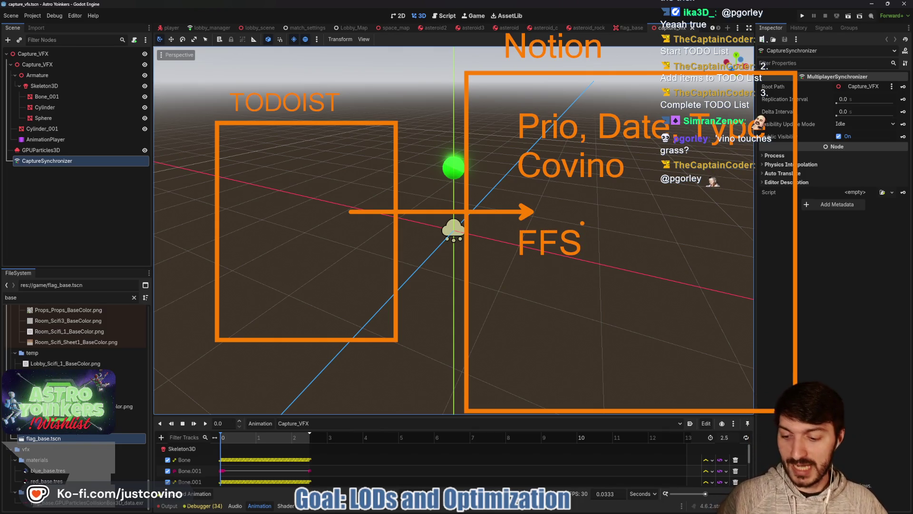
key("Escape")
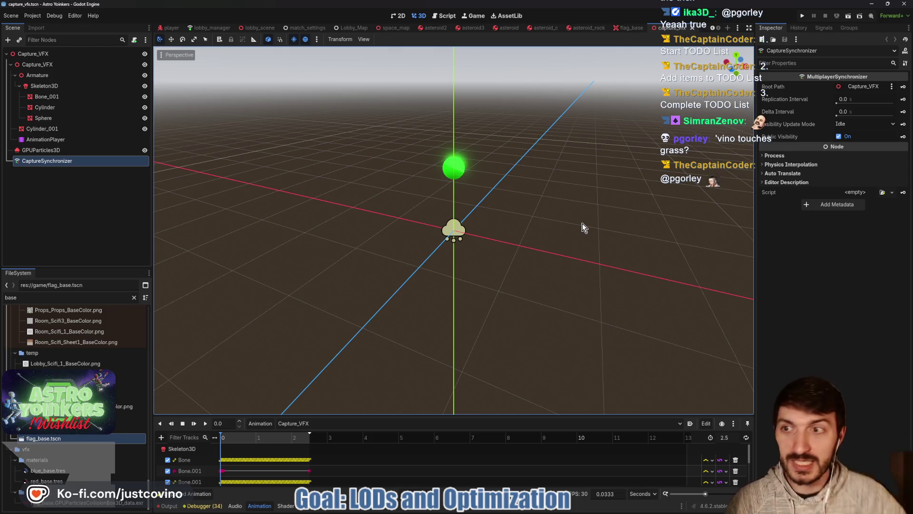
- Inspect the Capture_VFX, AnimationPlayer and GPUParticles3D nodes in turn
left_click(94, 64)
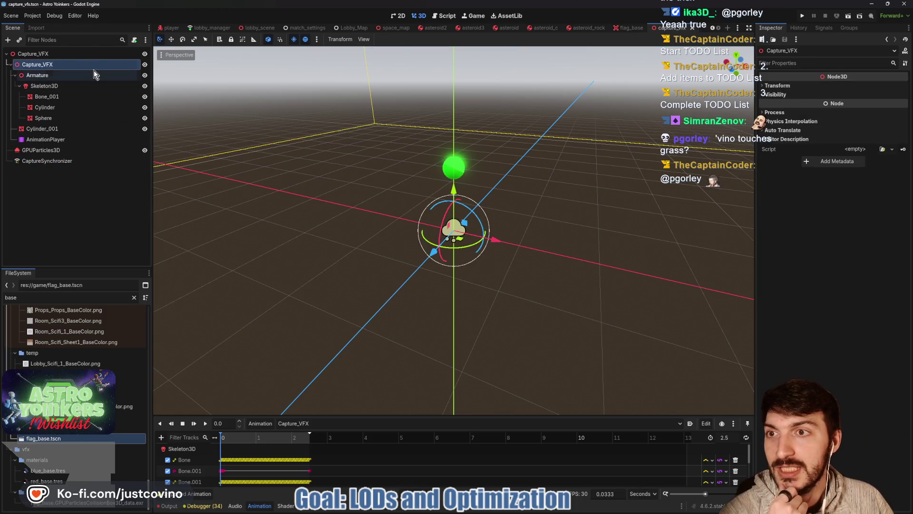
left_click(73, 139)
left_click(66, 152)
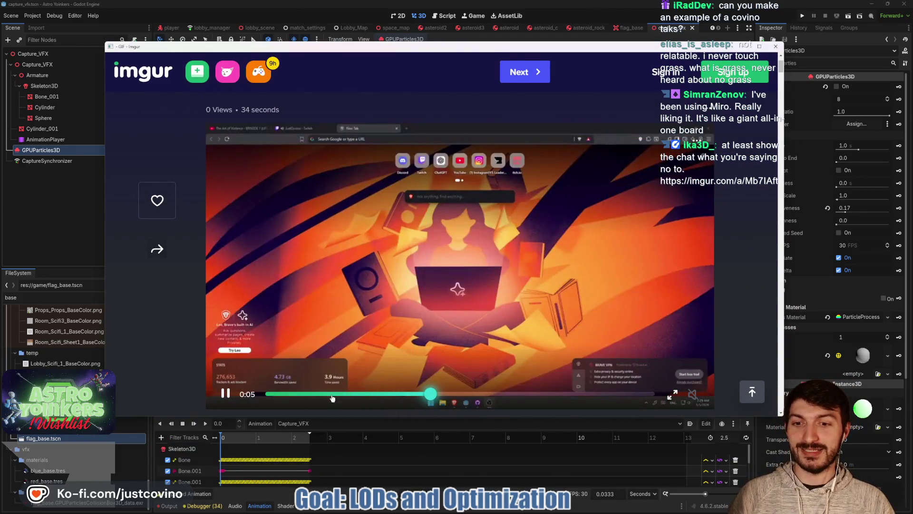
- Replay the Imgur clip from its start twice, close it, and bring the browser forward
left_click(309, 395)
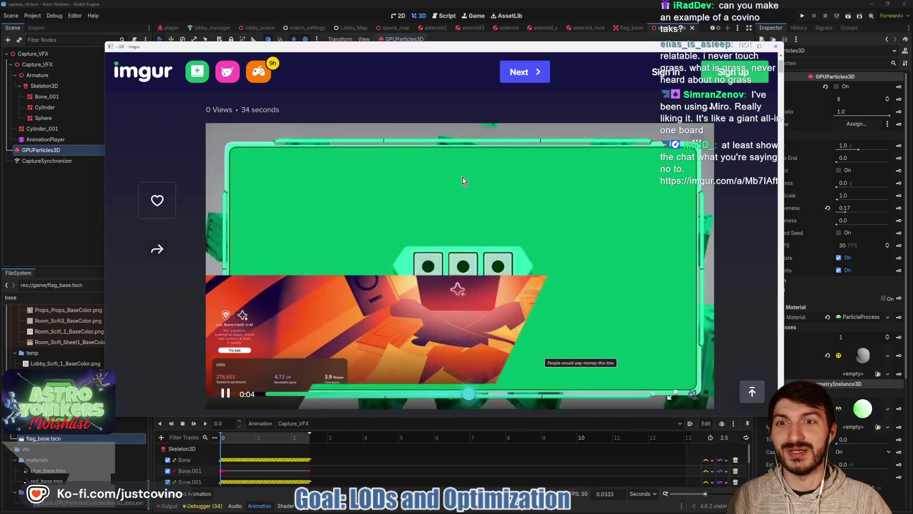
left_click(310, 395)
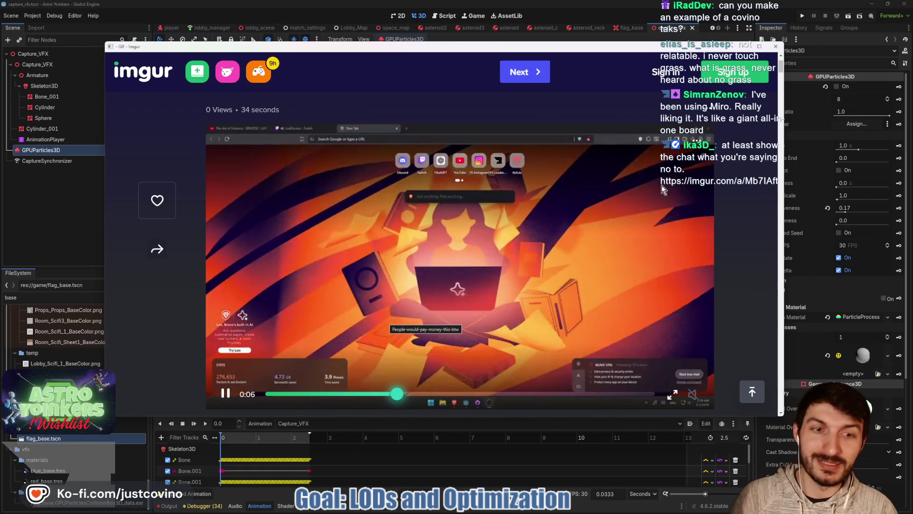
left_click(775, 46)
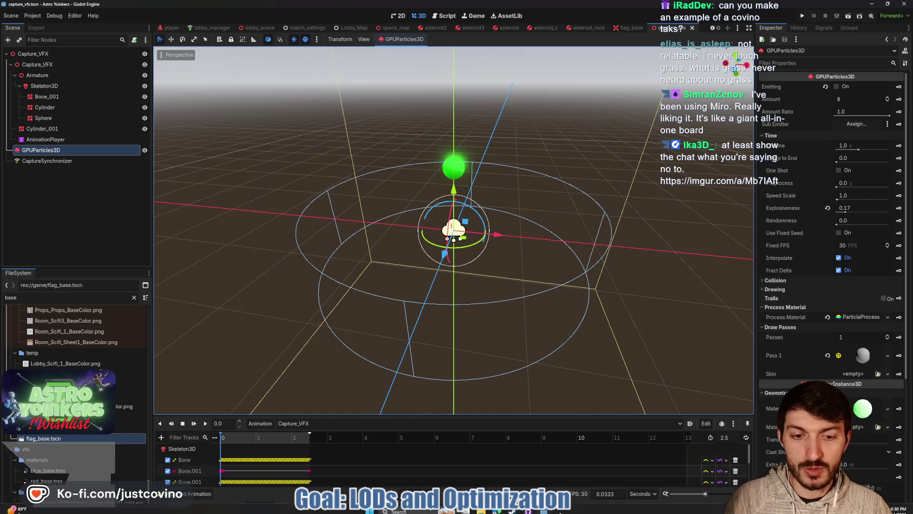
key("alt+Tab")
- Go from the Notion ToDo board through the Astro Yoinkers page to its Bug Tracker board
left_click(179, 41)
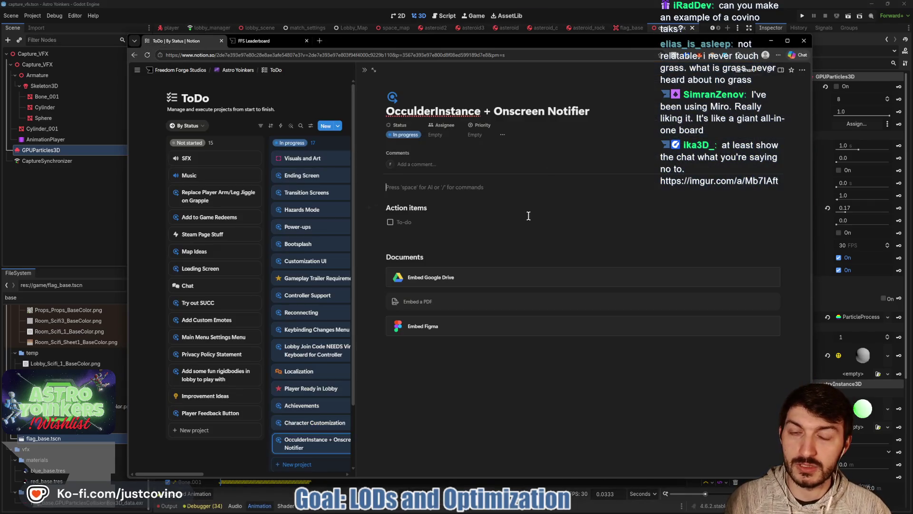
left_click(314, 95)
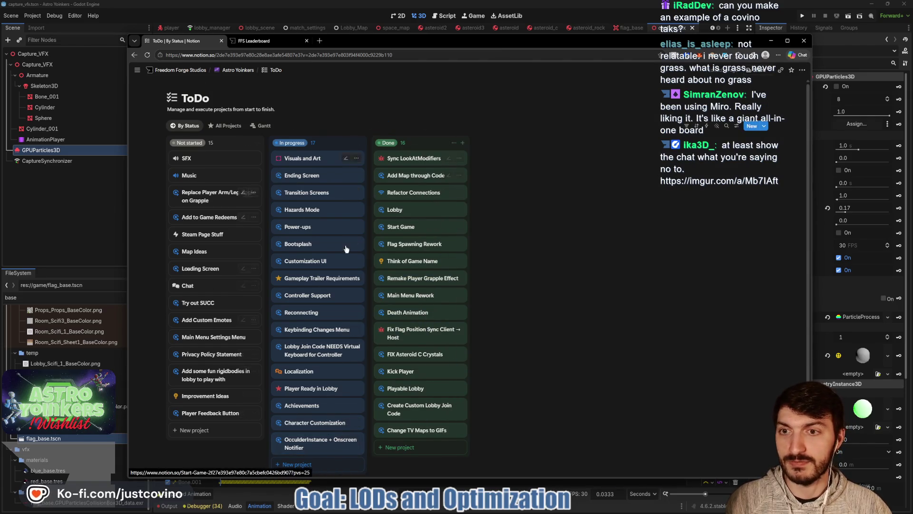
left_click(241, 70)
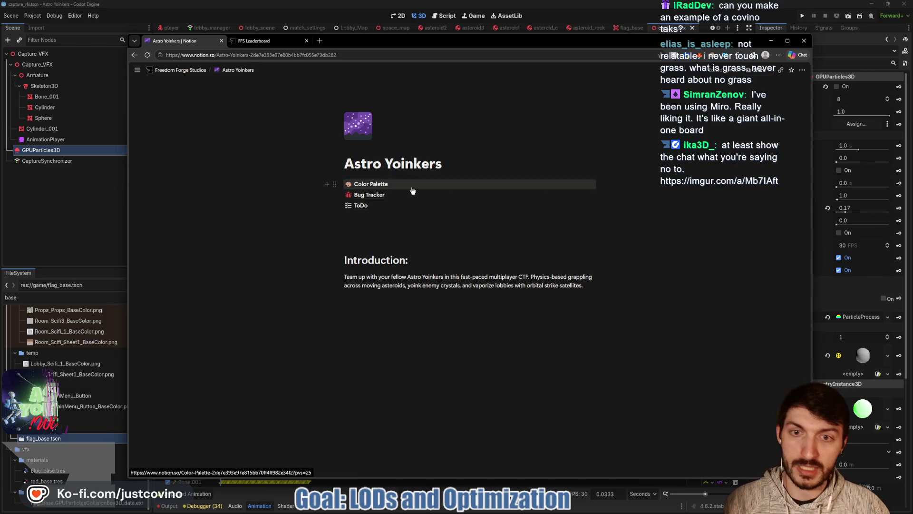
left_click(370, 195)
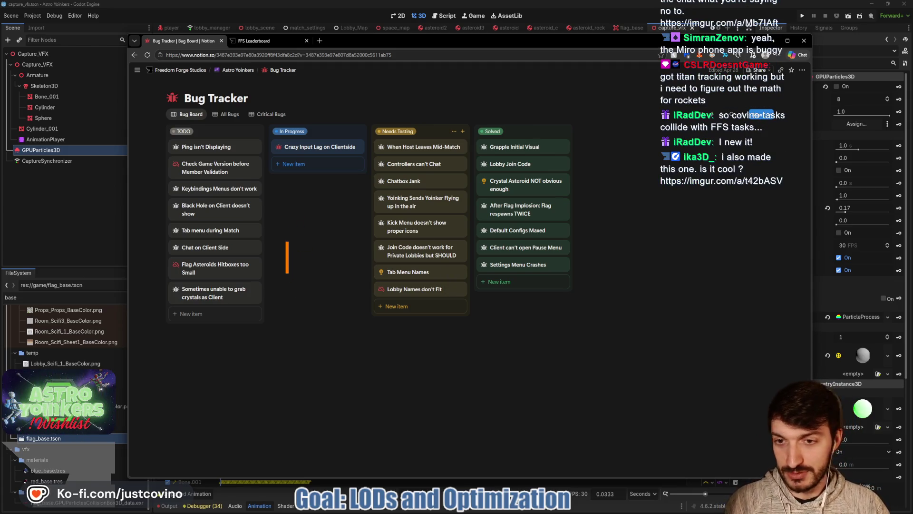
- Write the annotation list Game Dev, One Piece, Gaming and Outdoor Stuff on screen
type("Game Dev")
key("Return")
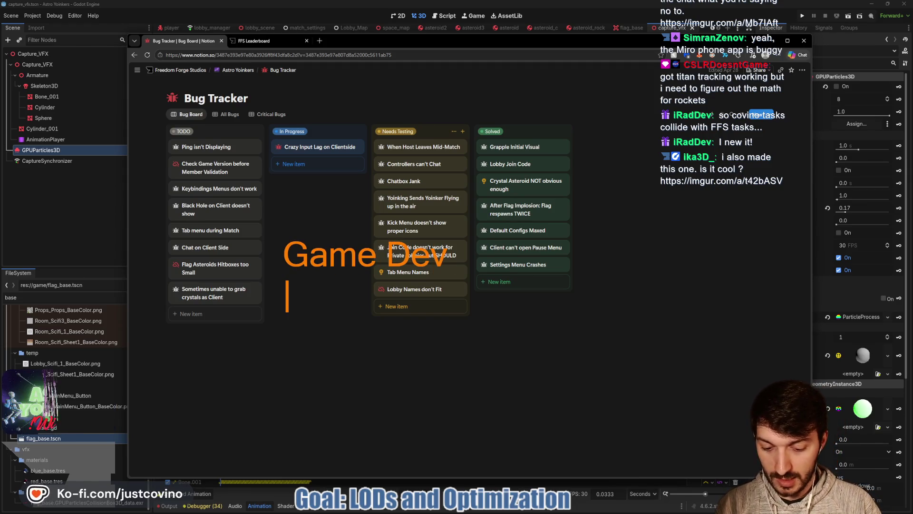
type("One Piece")
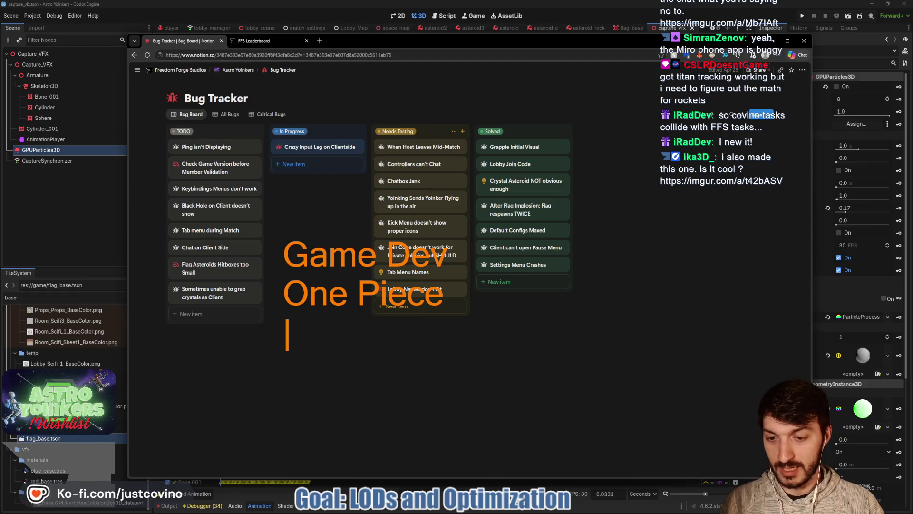
type("Gaming")
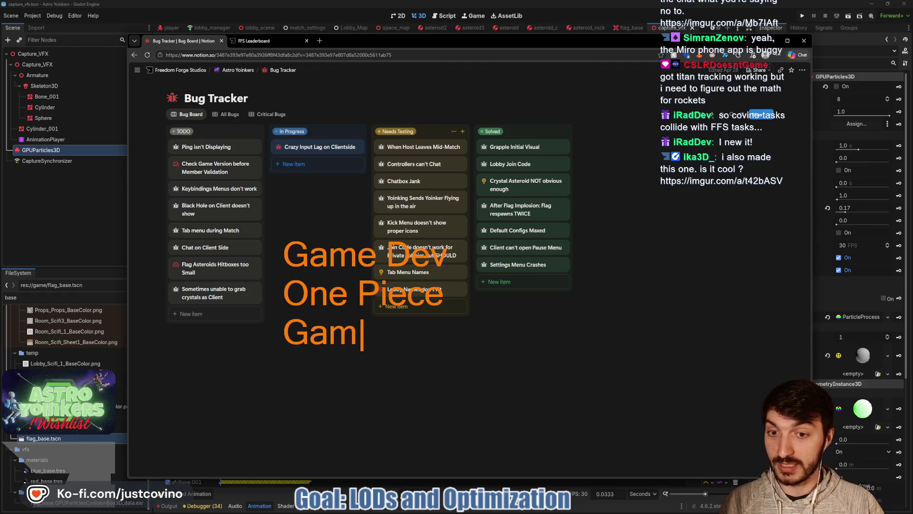
key("Return")
type("Hike")
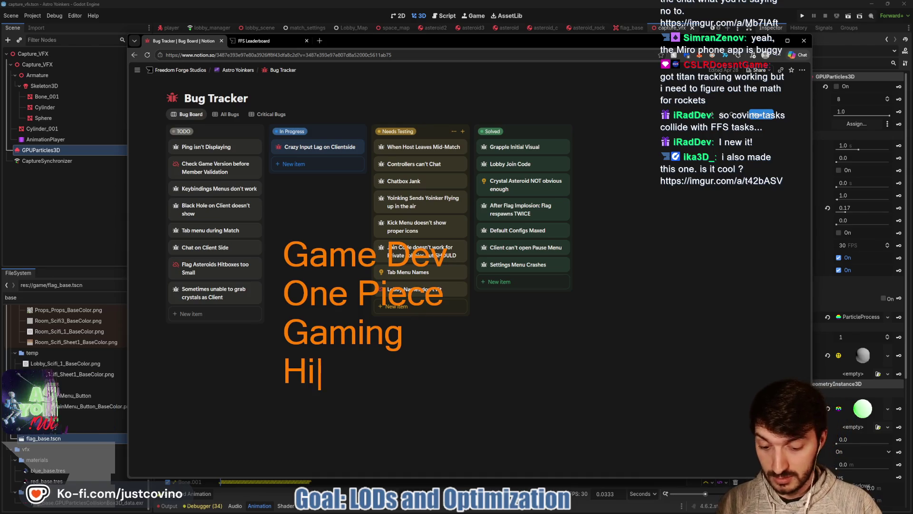
key("BackSpace")
type("in")
key("BackSpace")
key("BackSpace")
key("BackSpace")
key("BackSpace")
type("Outdoor ")
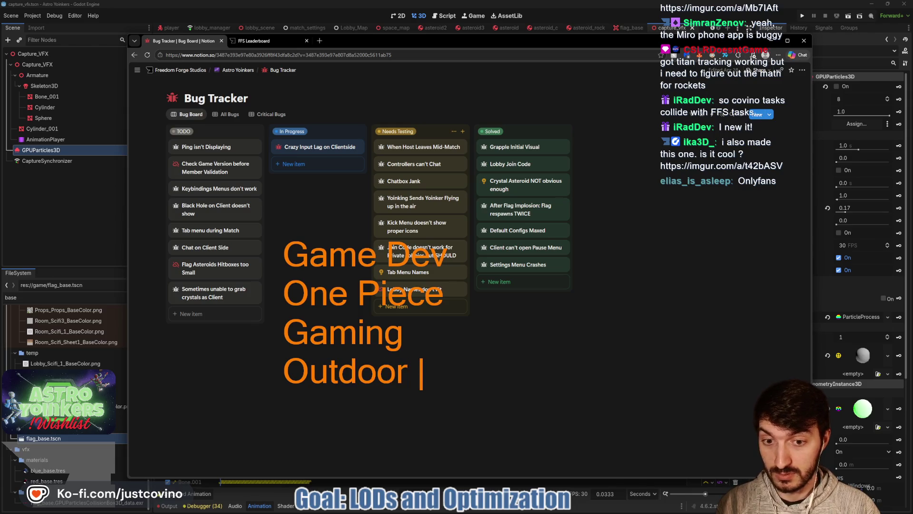
type("Stuff")
key("Return")
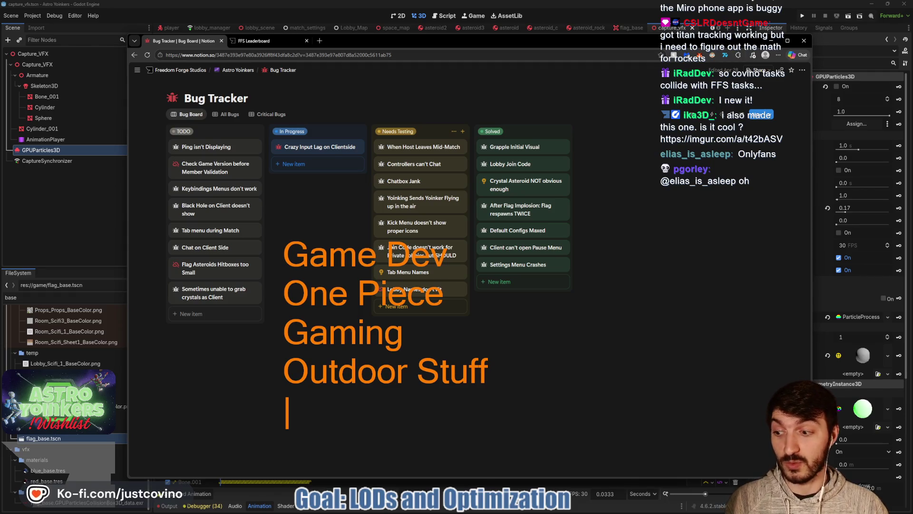
- Box the topic list, clear the annotations, and return to Godot's AnimationPlayer
key("Escape")
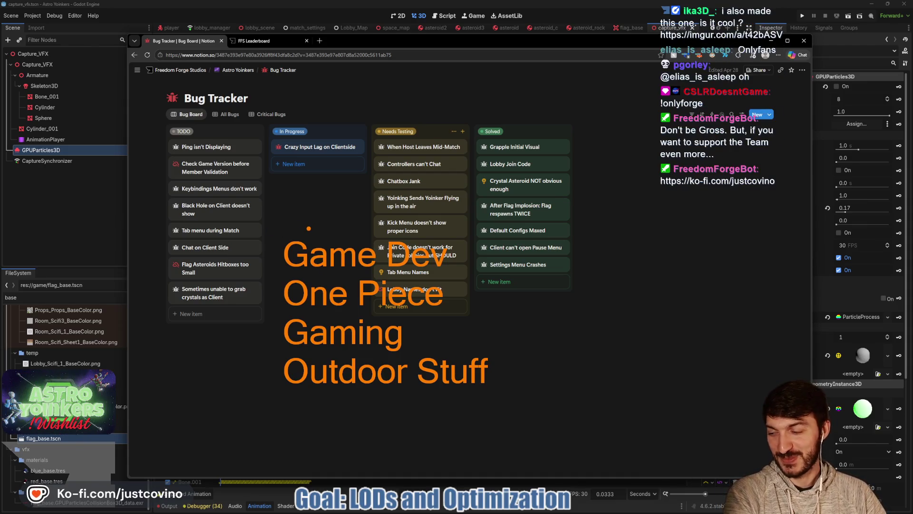
mouse_move(314, 227)
left_mouse_down()
mouse_move(275, 238)
mouse_move(267, 390)
mouse_move(536, 325)
mouse_move(292, 226)
left_mouse_up()
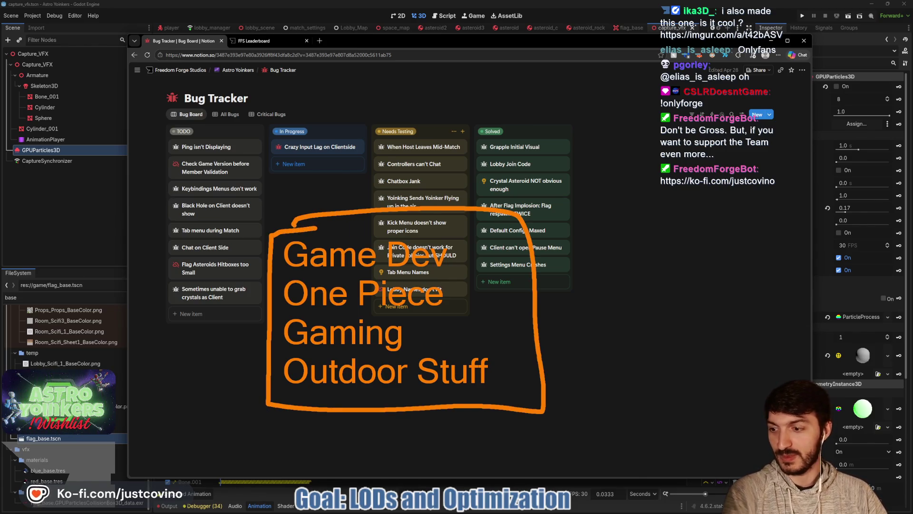
key("Escape")
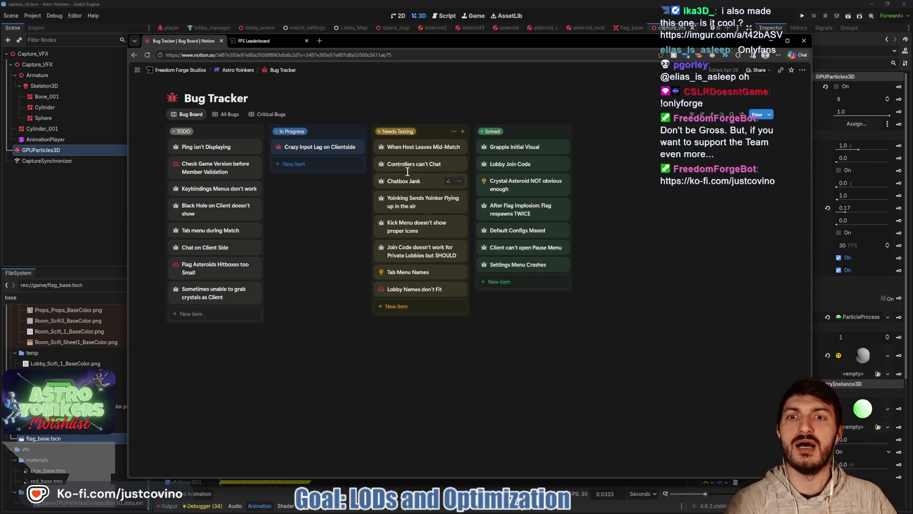
left_click(252, 41)
left_click(83, 201)
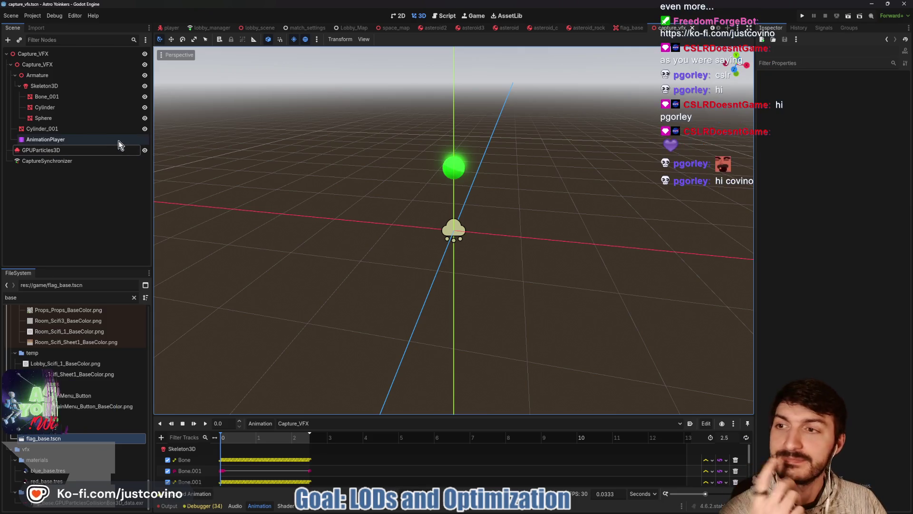
left_click(67, 139)
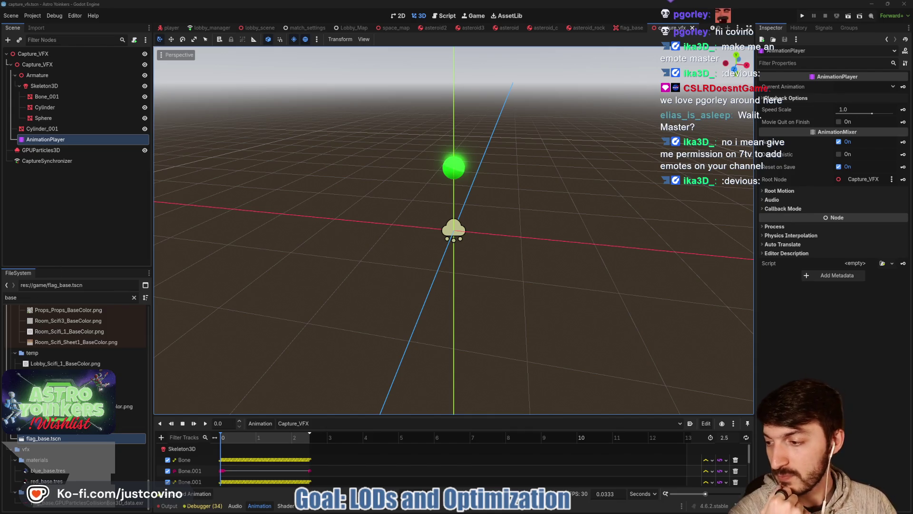
- Check that CaptureSynchronizer replicates AnimationPlayer:current_animation on change, then reselect AnimationPlayer
left_click(72, 149)
left_click(71, 140)
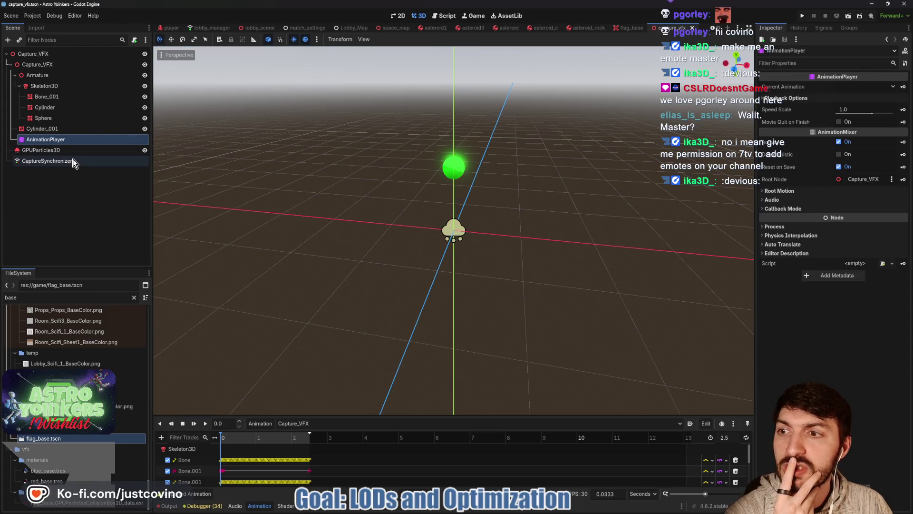
left_click(72, 162)
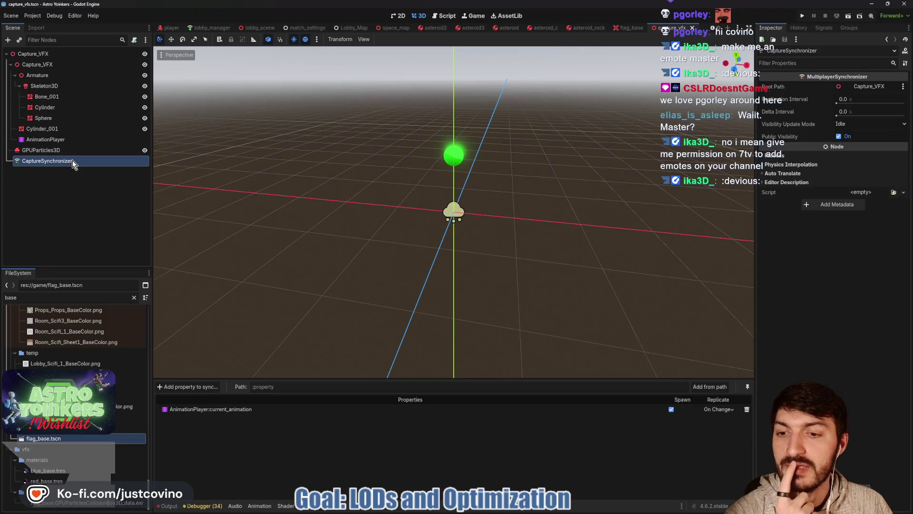
left_click(50, 140)
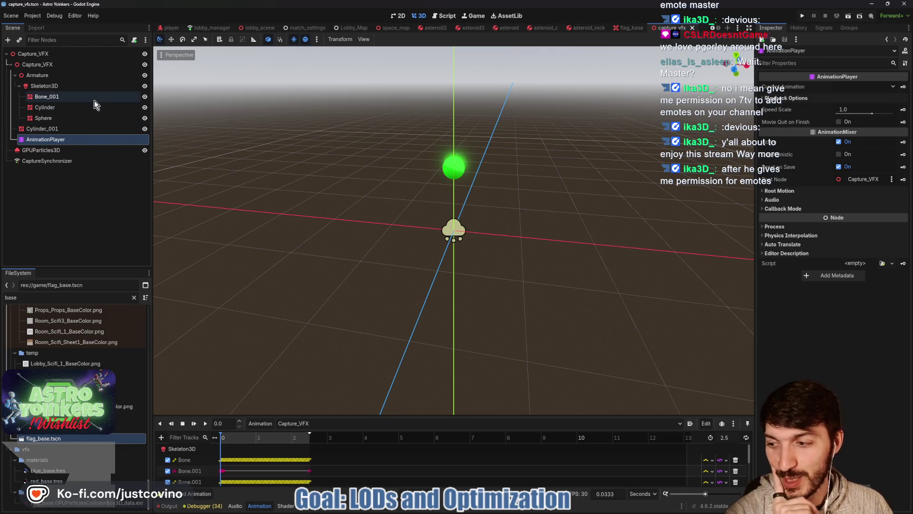
- Play Capture_VFX with an enlarged track panel, then switch to the flag_base scene
left_click(73, 55)
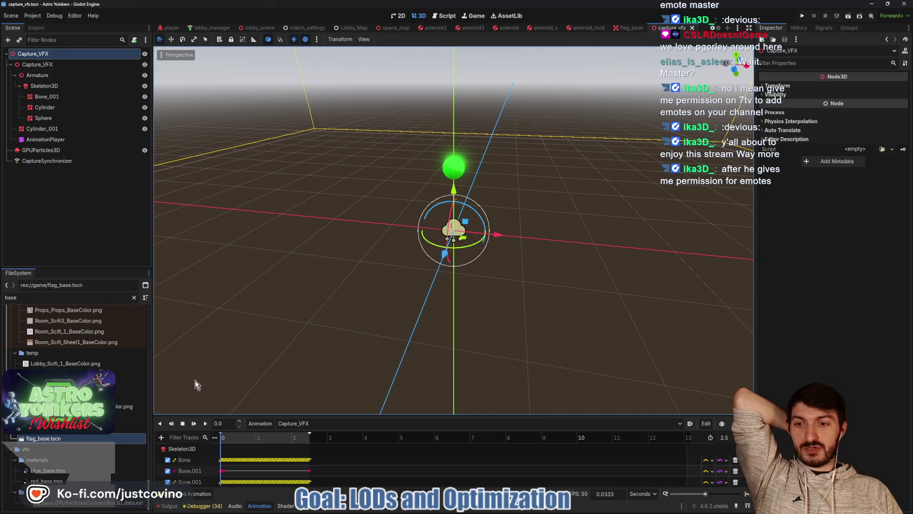
left_click(205, 423)
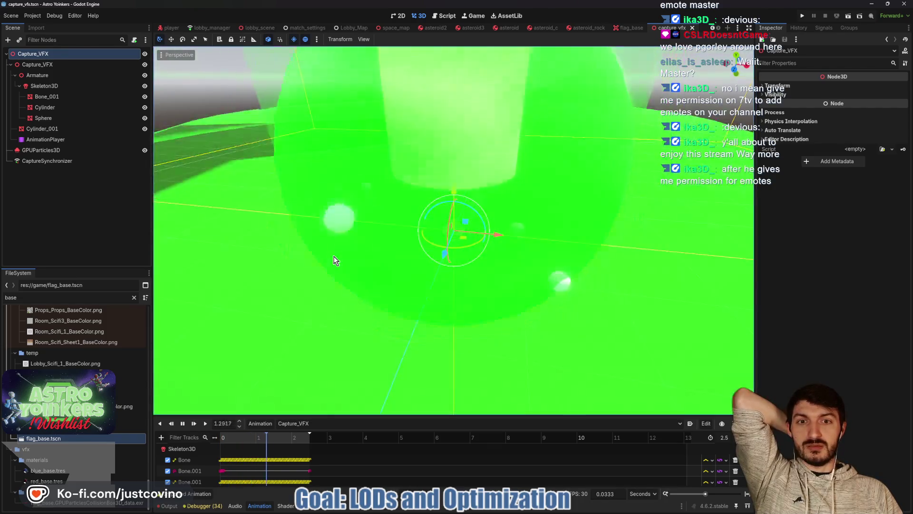
scroll(334, 258, "down", 5)
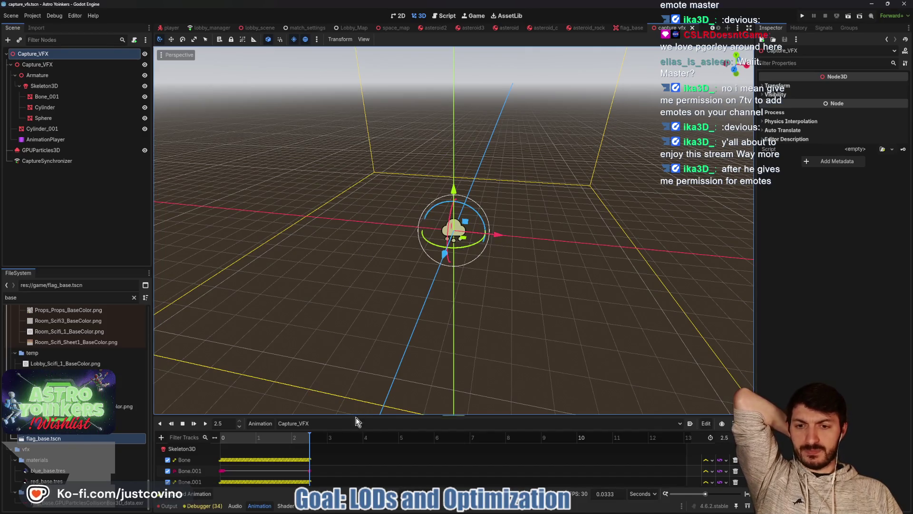
mouse_move(357, 416)
left_mouse_down()
mouse_move(359, 247)
mouse_move(361, 424)
mouse_move(361, 381)
left_mouse_up()
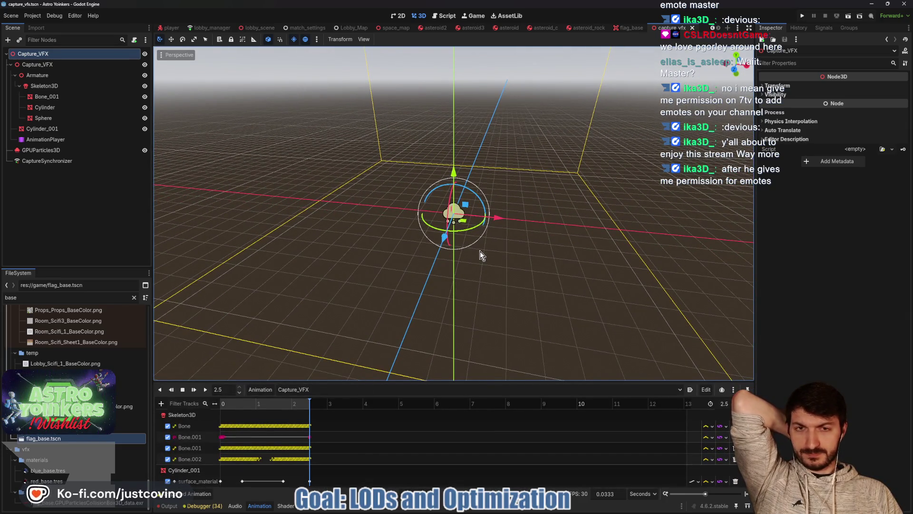
left_click(629, 27)
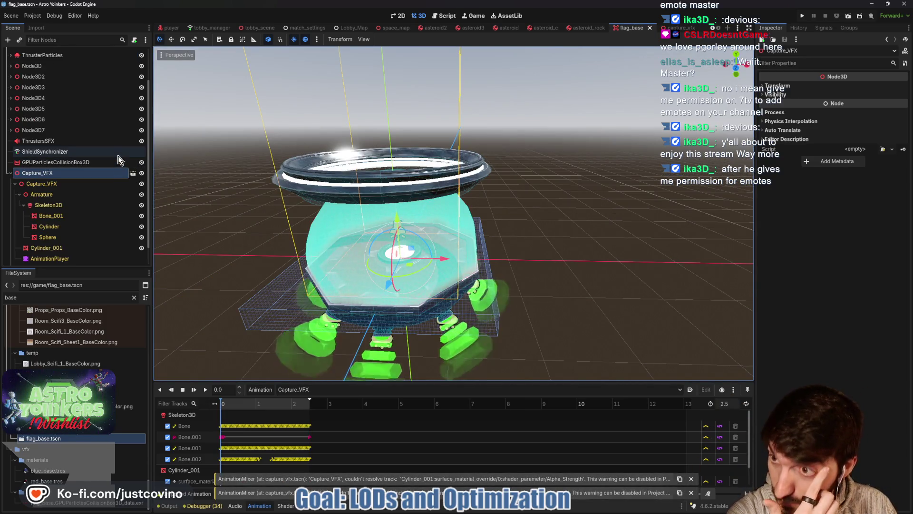
- Open flag_base.gd and select the existing capture_animation.play("Capture_VFX") call in the handler
scroll(110, 172, "up", 2)
left_click(133, 54)
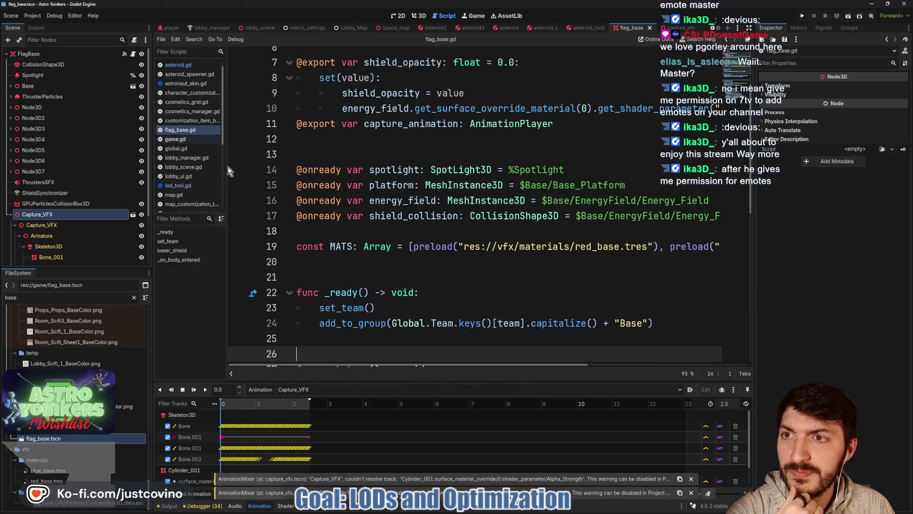
scroll(392, 180, "down", 5)
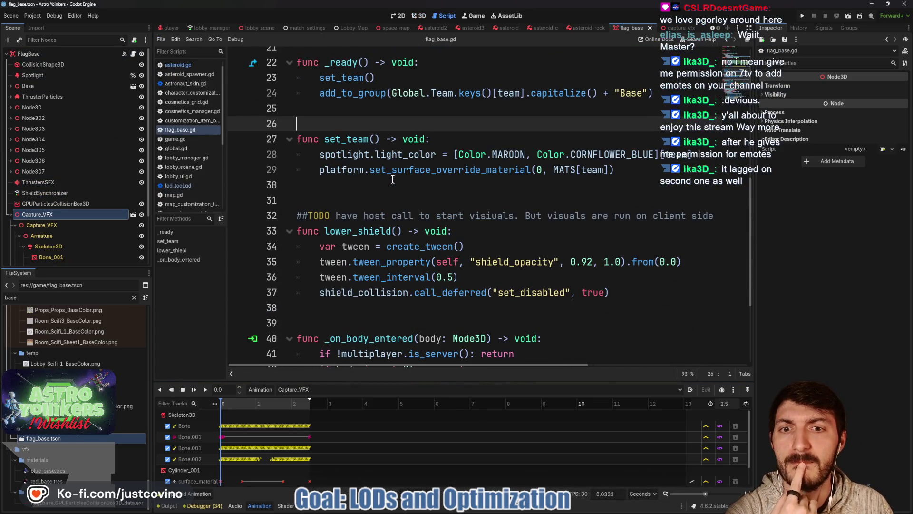
scroll(393, 179, "down", 2)
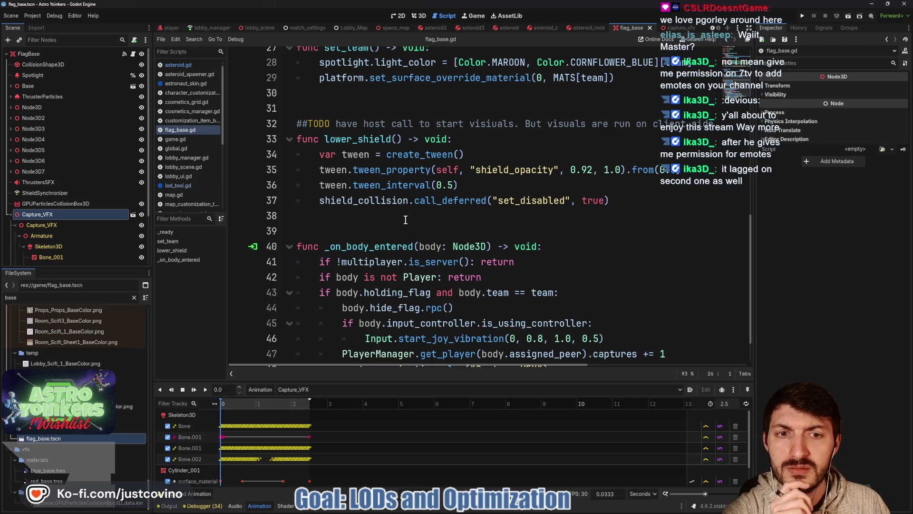
scroll(405, 219, "up", 3)
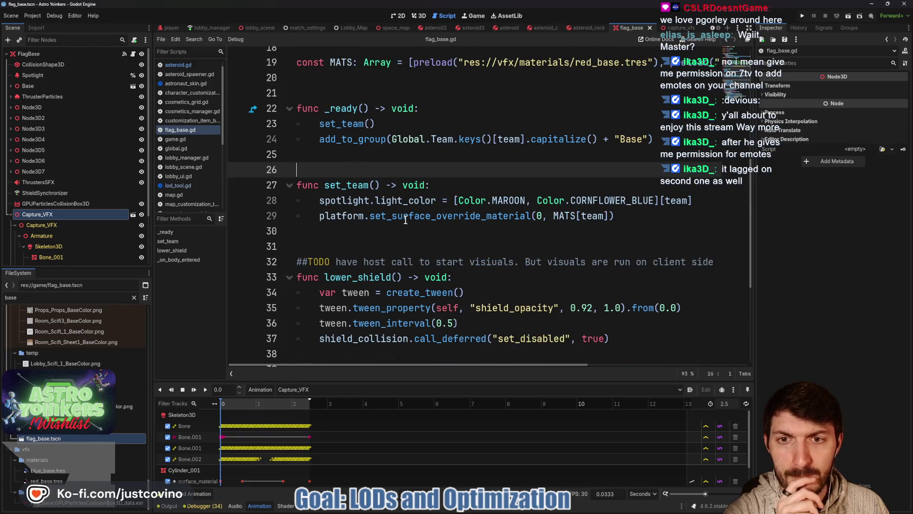
scroll(406, 220, "down", 4)
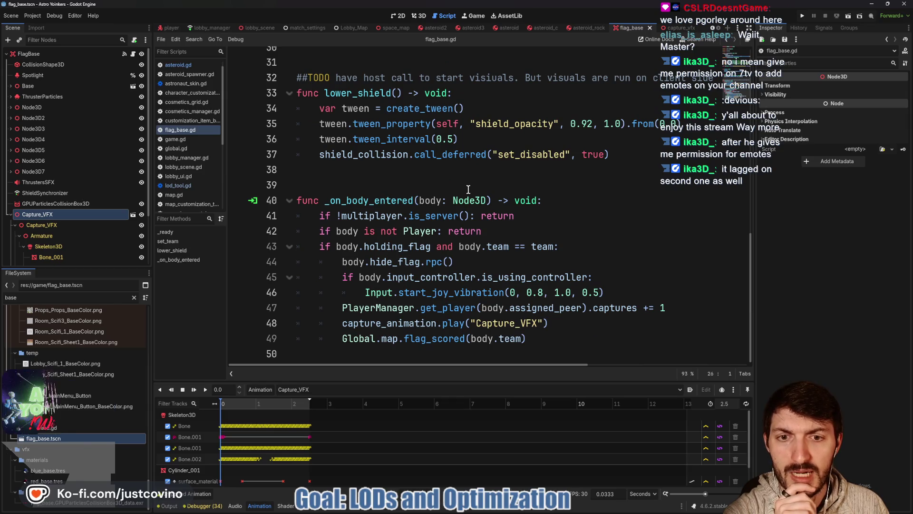
scroll(466, 190, "up", 4)
scroll(468, 189, "down", 4)
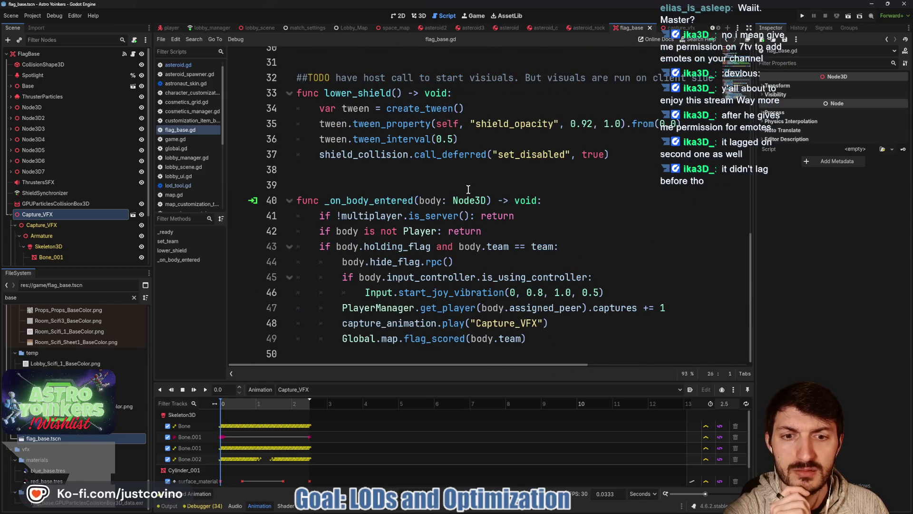
left_click_drag(550, 324, 339, 319)
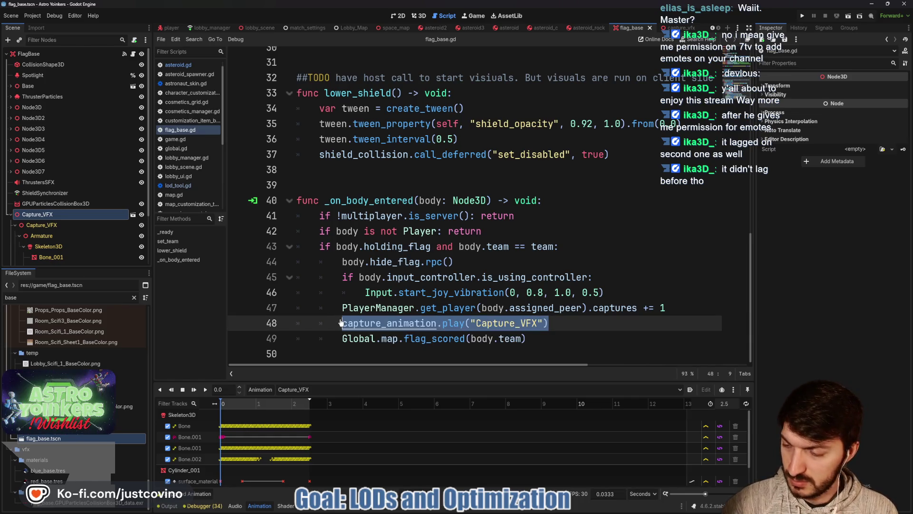
- Add capture_animation.play("Capture_VFX") to _ready(), save the script, and launch the game
scroll(430, 217, "up", 1)
scroll(429, 217, "up", 4)
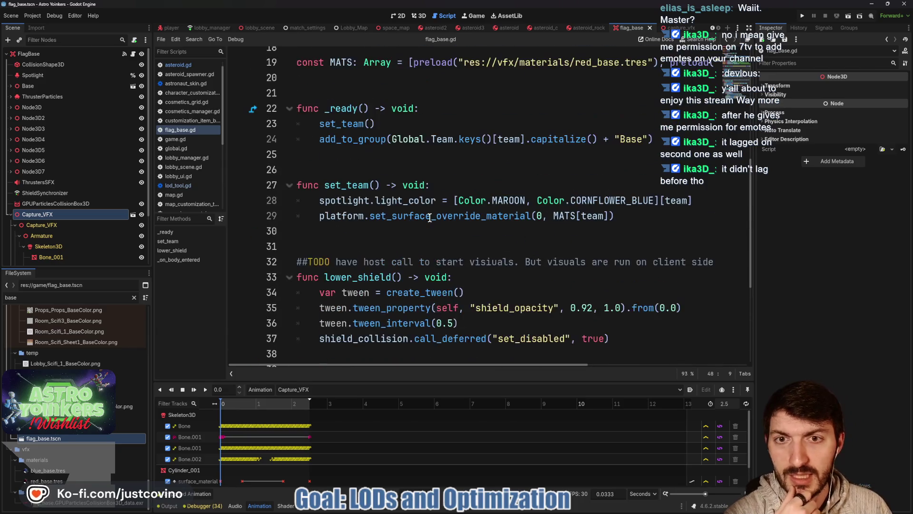
left_click(361, 171)
left_click(359, 158)
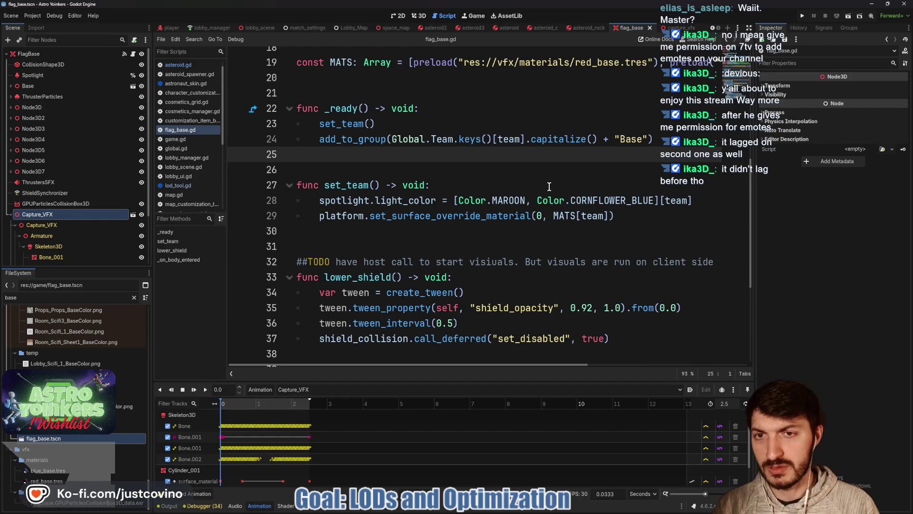
type("capture_animation.play(\"Capture_VFX\")")
key("ctrl+s")
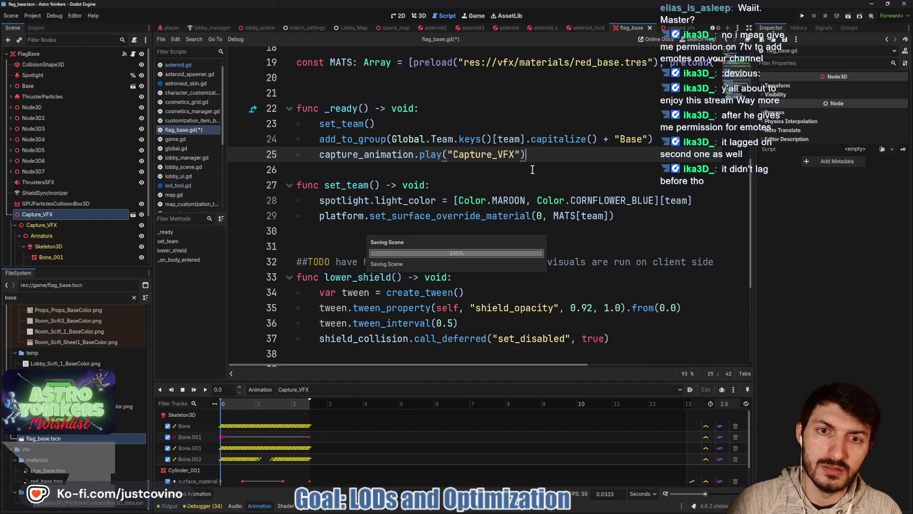
left_click(406, 173)
key("Return")
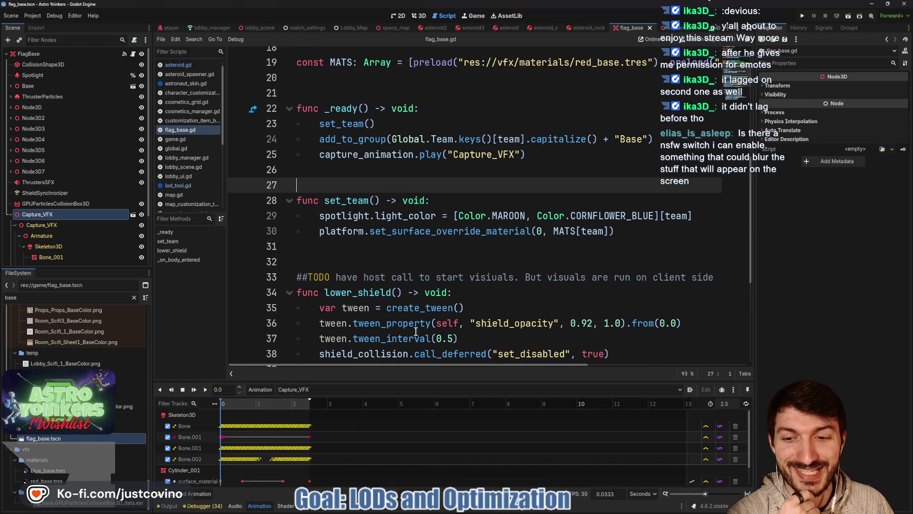
key("ctrl+j")
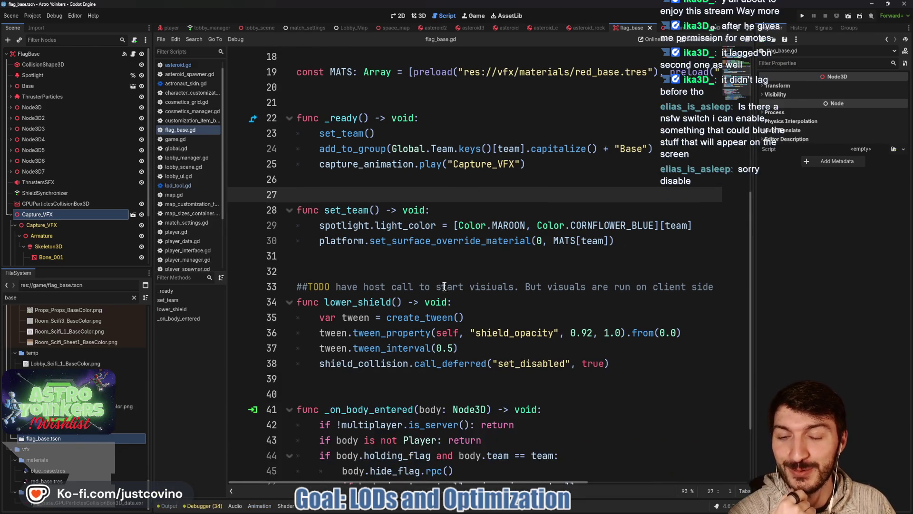
left_click(402, 203)
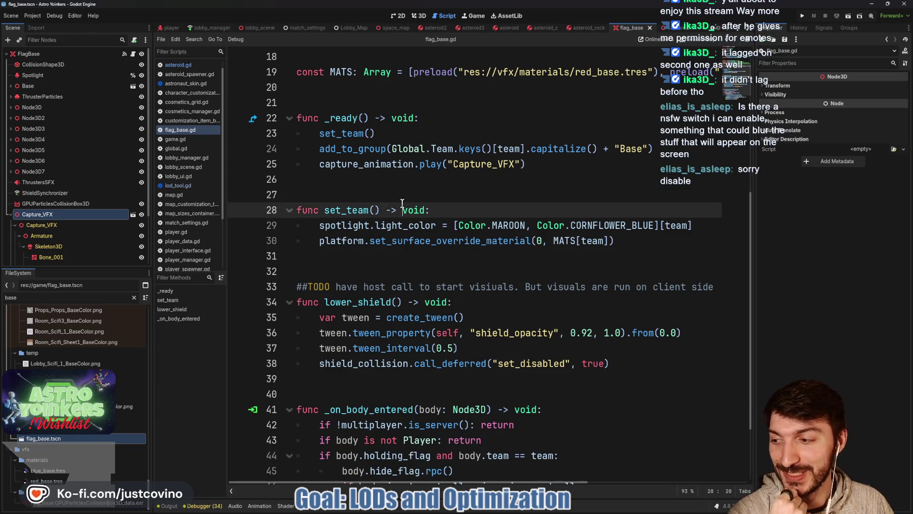
left_click(804, 17)
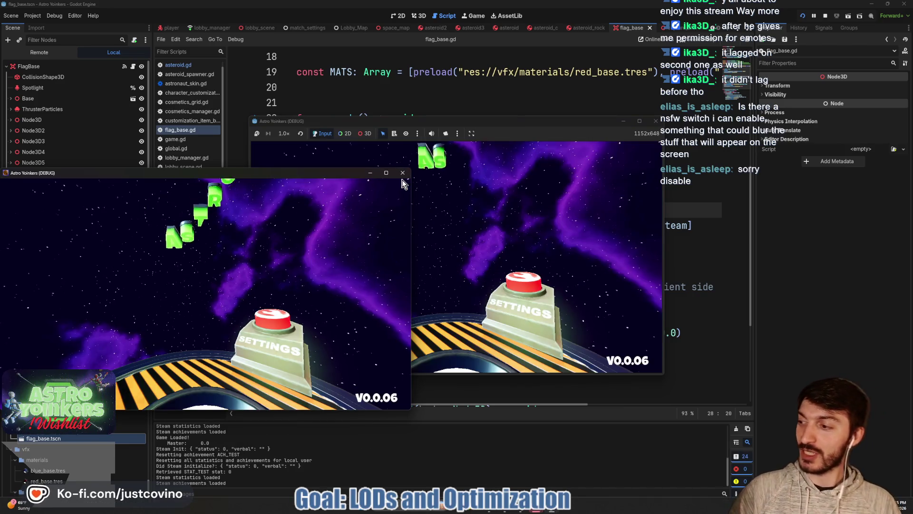
- Host a lobby, walk the character onto the flag base to check the effect, then stop the game
left_click(404, 175)
left_click(326, 210)
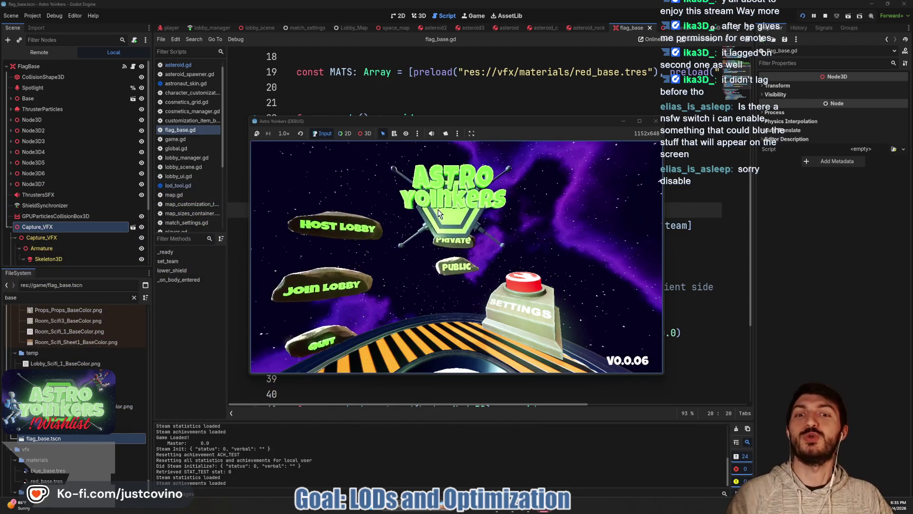
left_click(468, 233)
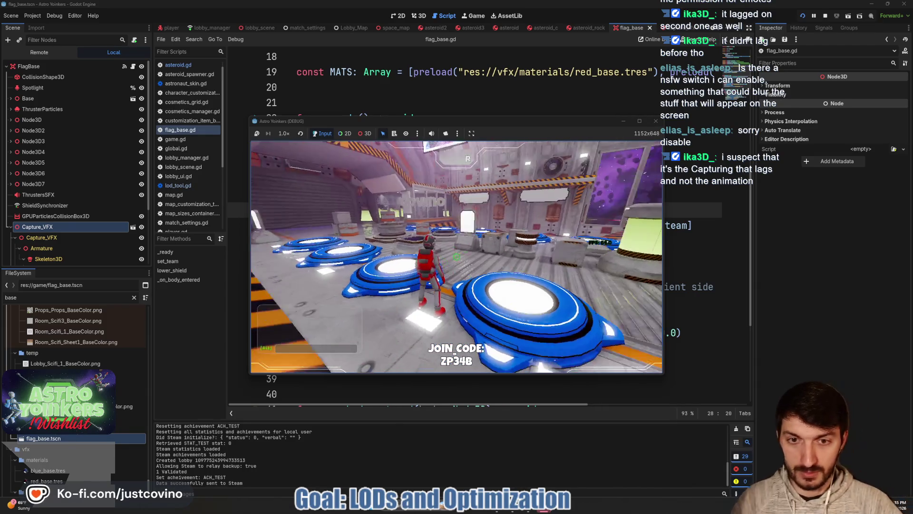
key("w")
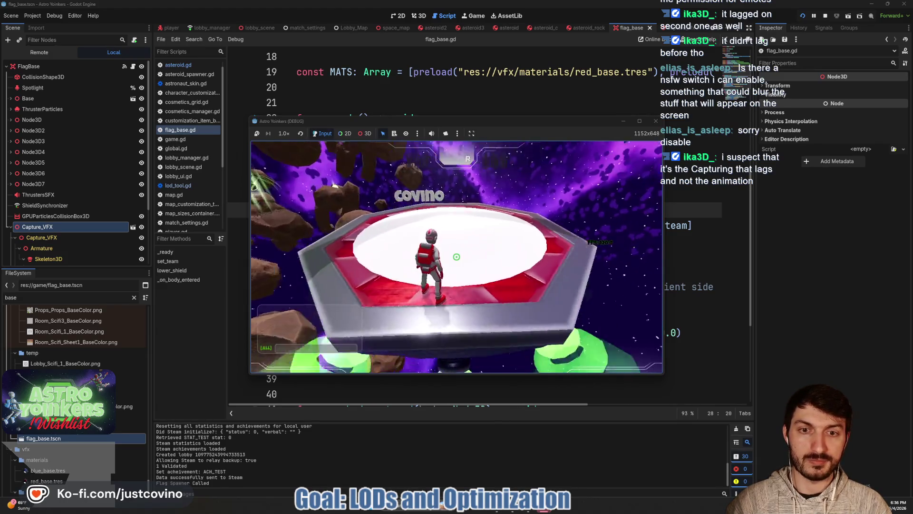
key("w")
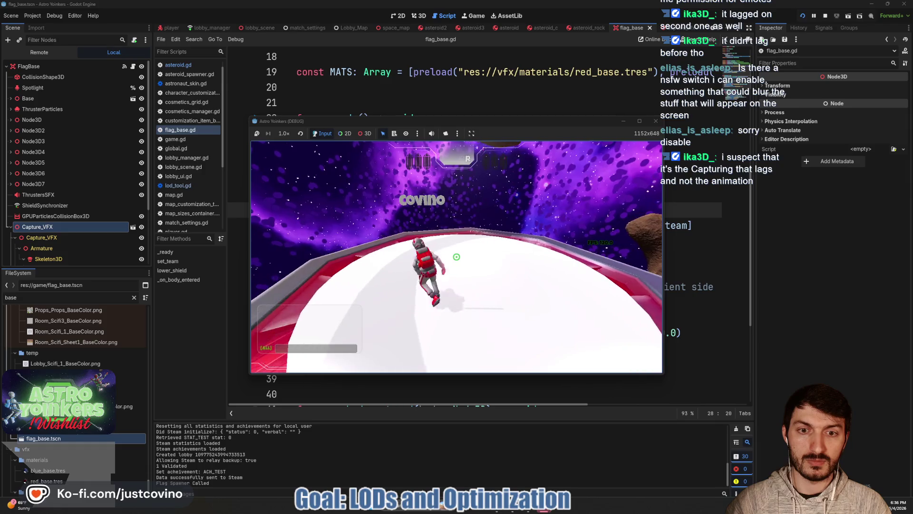
key("F8")
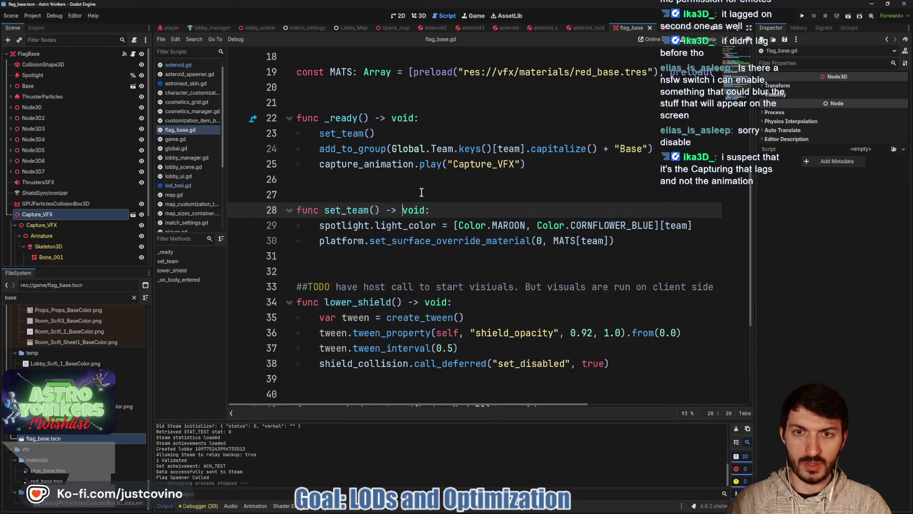
- Delete the capture_animation.play("Capture_VFX") line from _ready(), save, and relaunch the game
left_click_drag(549, 166, 299, 164)
key("BackSpace")
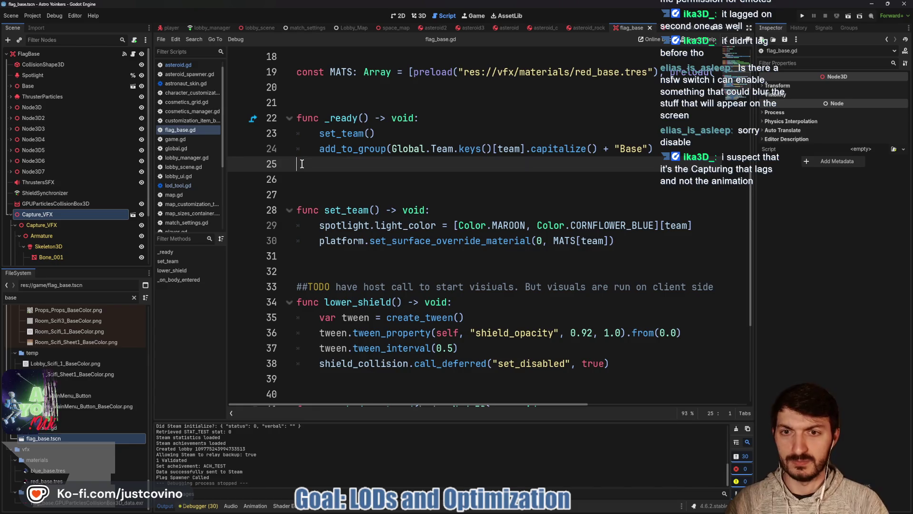
key("BackSpace")
key("ctrl+s")
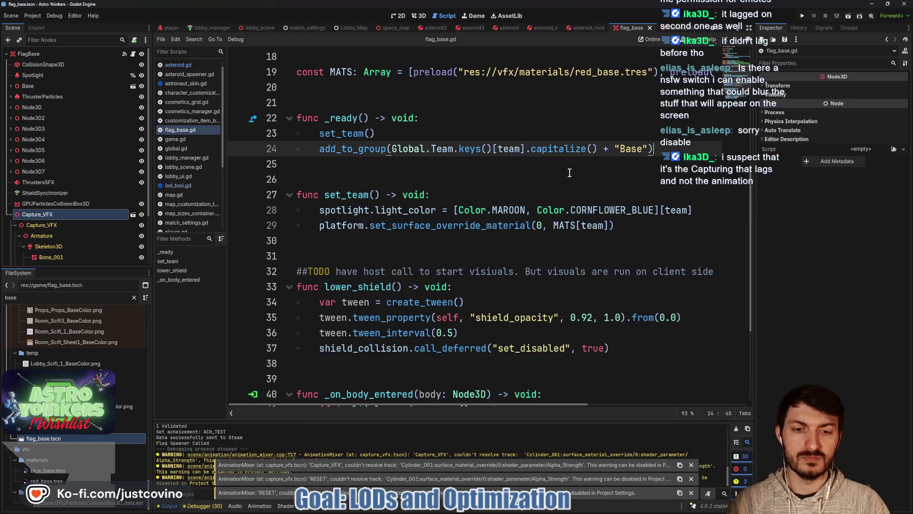
left_click(803, 16)
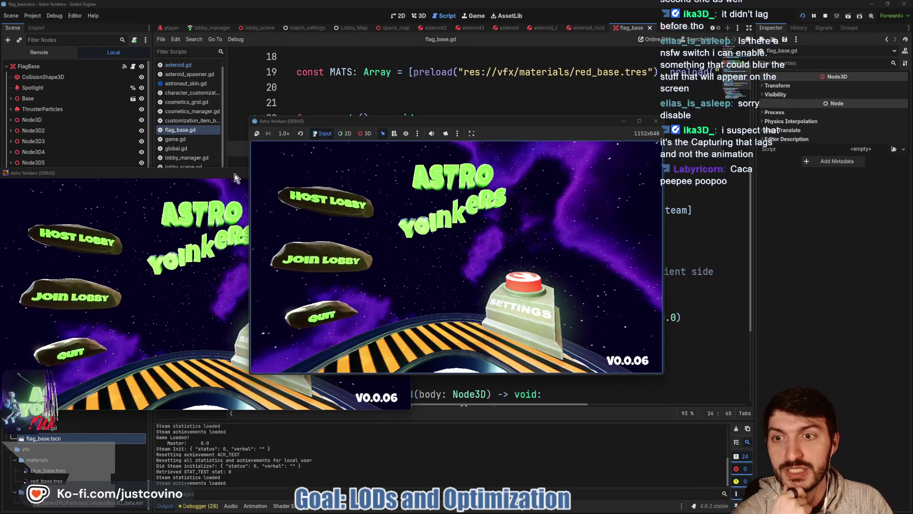
- Host another lobby, walk onto the capture pad, stop the game, and click back into flag_base.gd
left_click(347, 219)
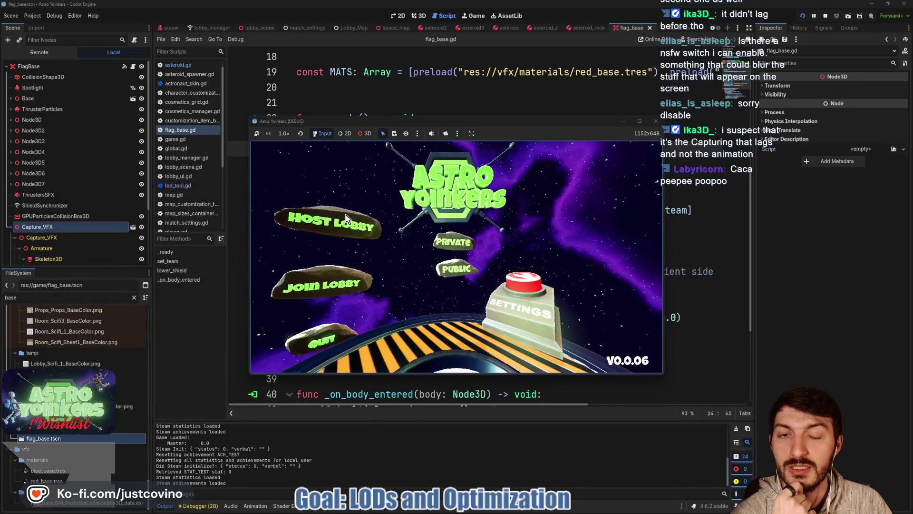
left_click(440, 234)
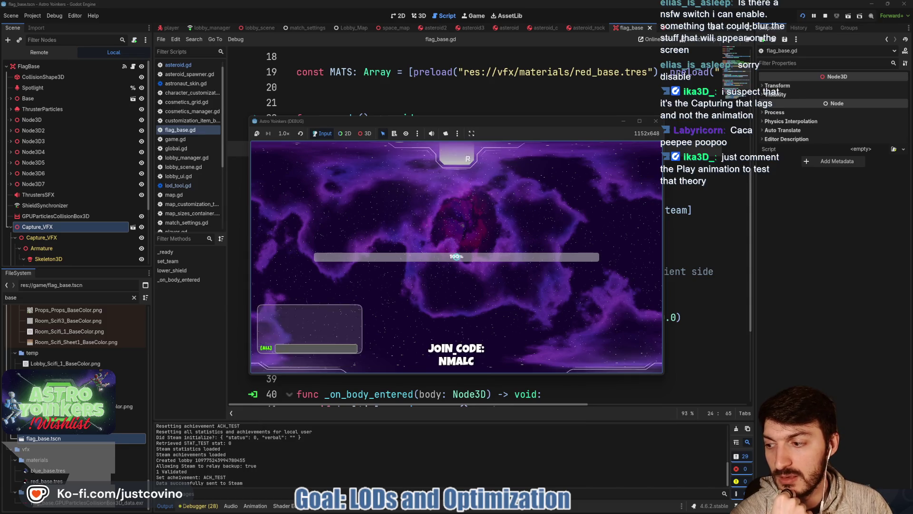
key("w")
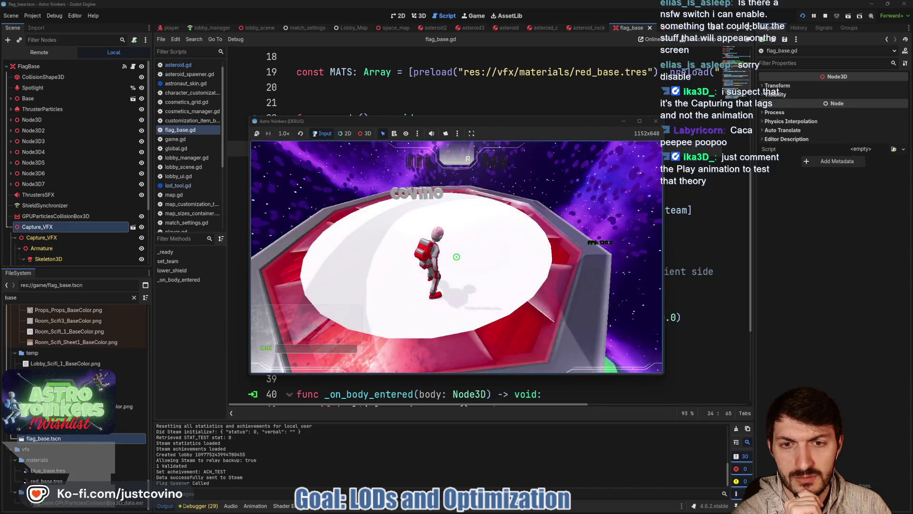
key("F8")
left_click(546, 255)
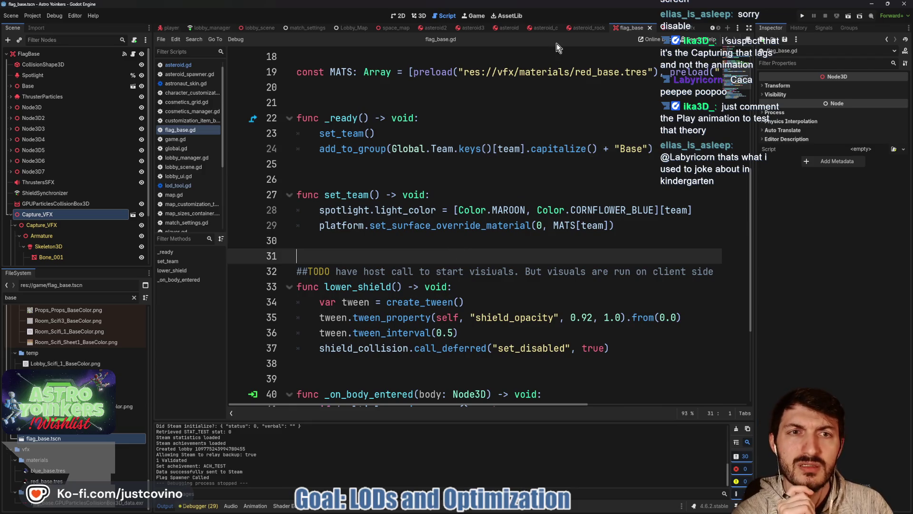
- Inspect the capture dome in the 3D view by selecting the Armature and Capture_VFX nodes
left_click(648, 31)
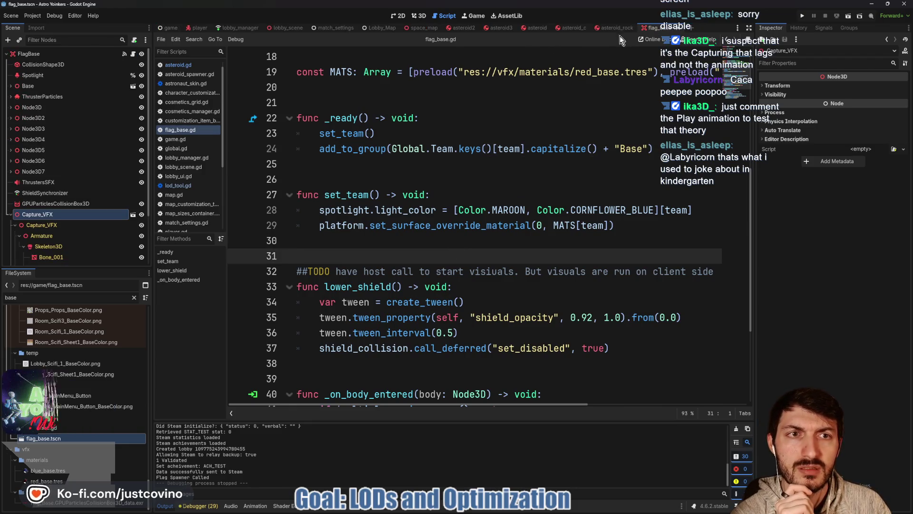
left_click(419, 16)
scroll(504, 250, "up", 5)
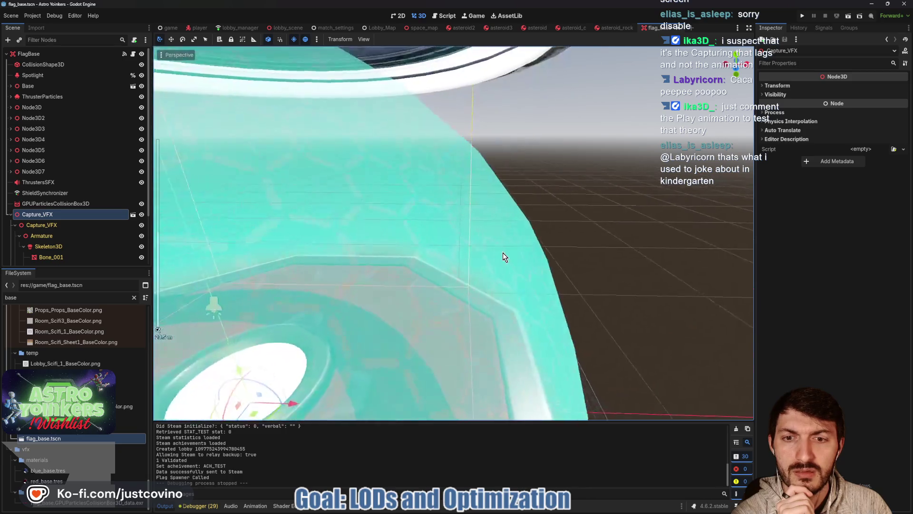
left_click(61, 236)
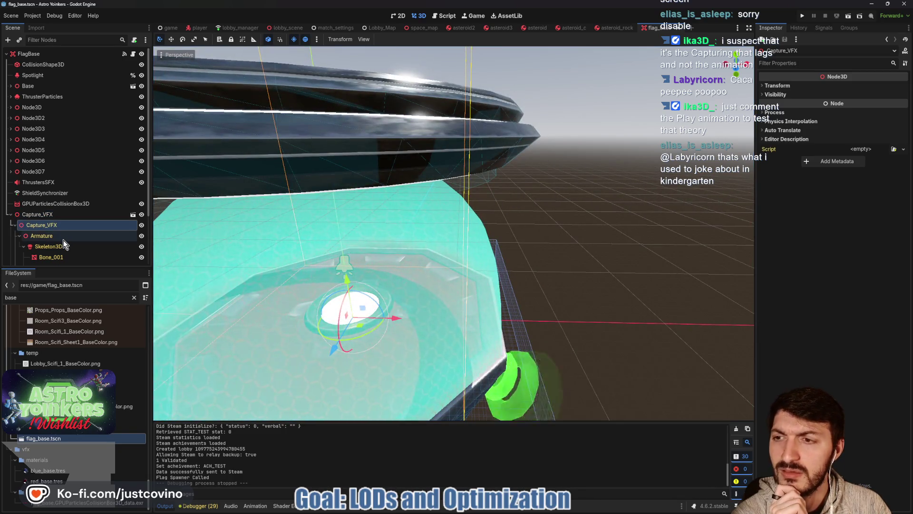
left_click(38, 214)
scroll(414, 282, "down", 5)
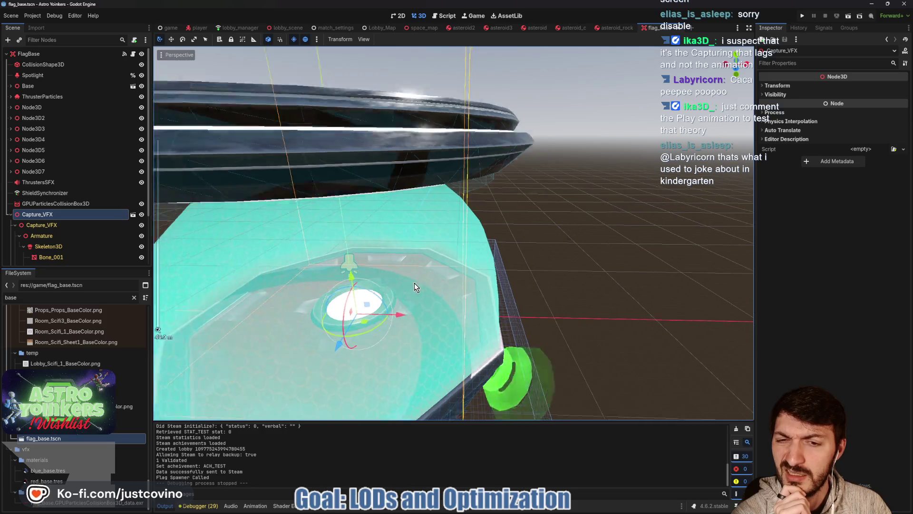
left_click(201, 281)
scroll(202, 281, "up", 3)
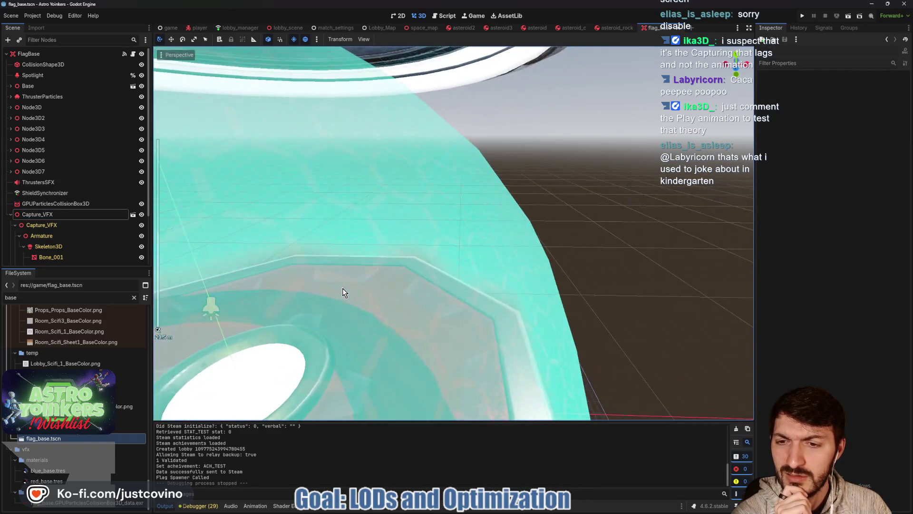
- Return to flag_base.gd and enlarge the Output log to read the Alpha_Strength track warnings
key("ctrl+F3")
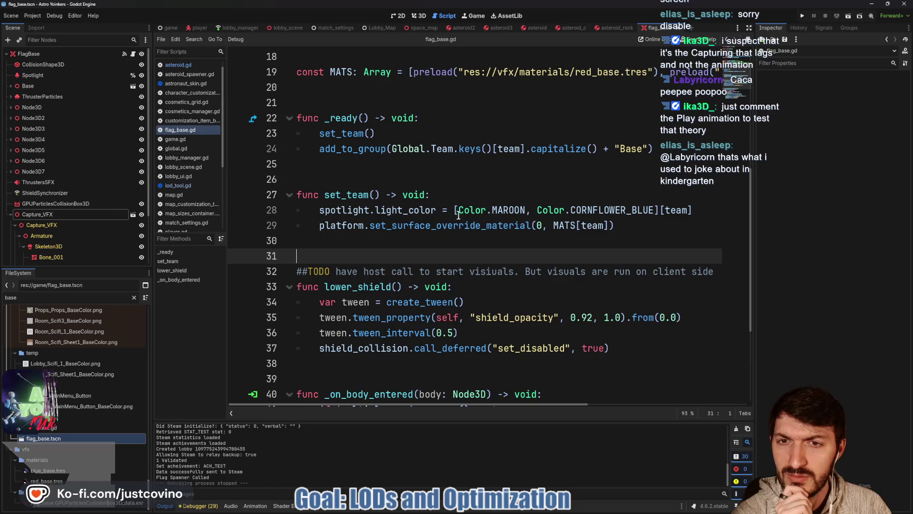
key("Up")
key("Up")
key("Up")
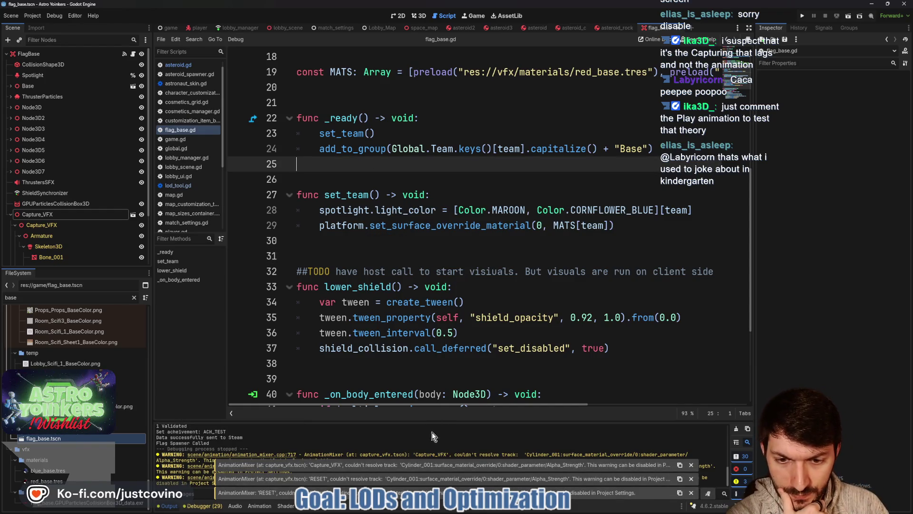
left_click_drag(470, 420, 467, 141)
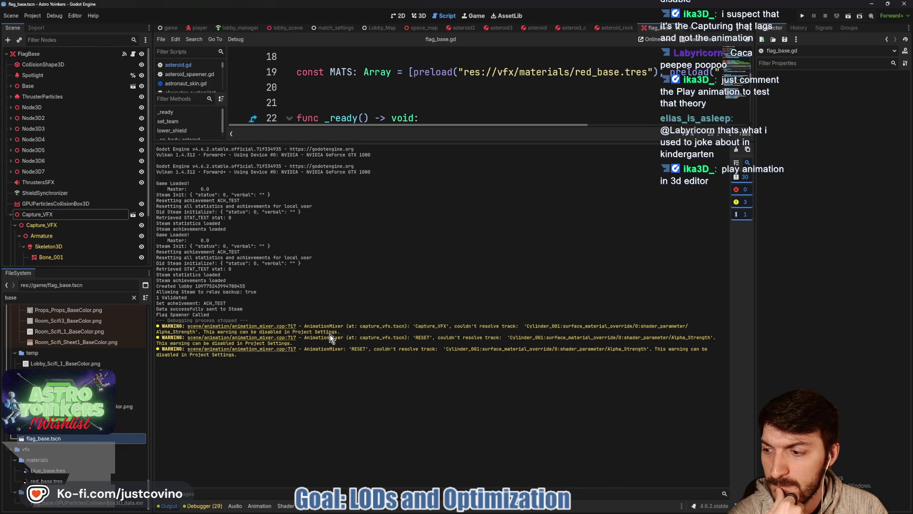
- Play the Capture_VFX animation from flag_base's AnimationPlayer in the 3D view
scroll(91, 237, "down", 3)
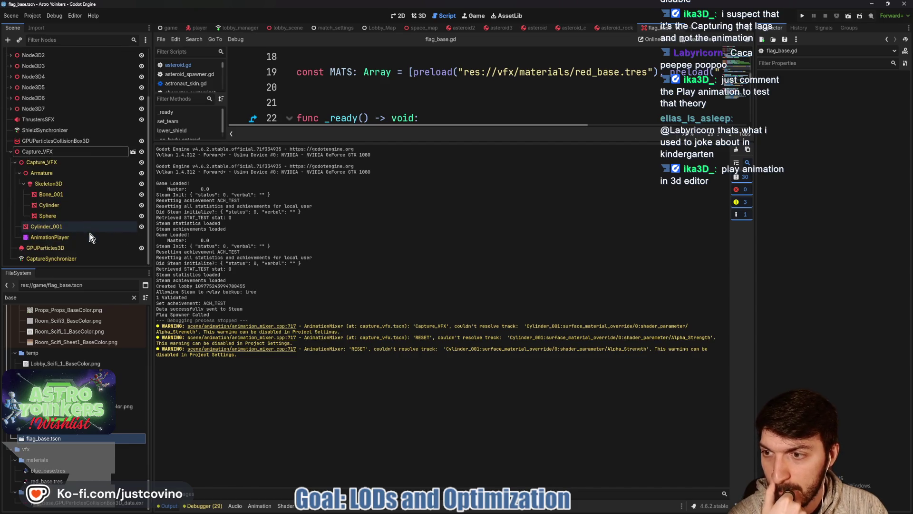
left_click(77, 237)
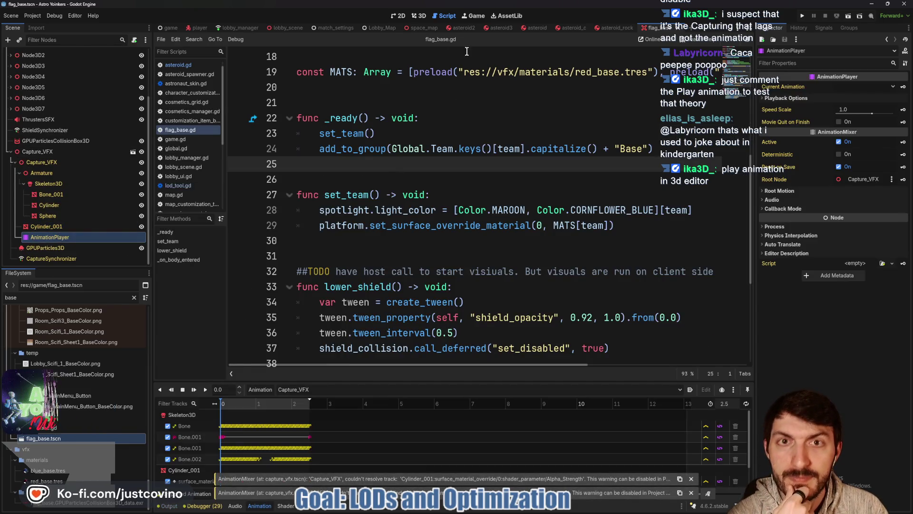
left_click(417, 16)
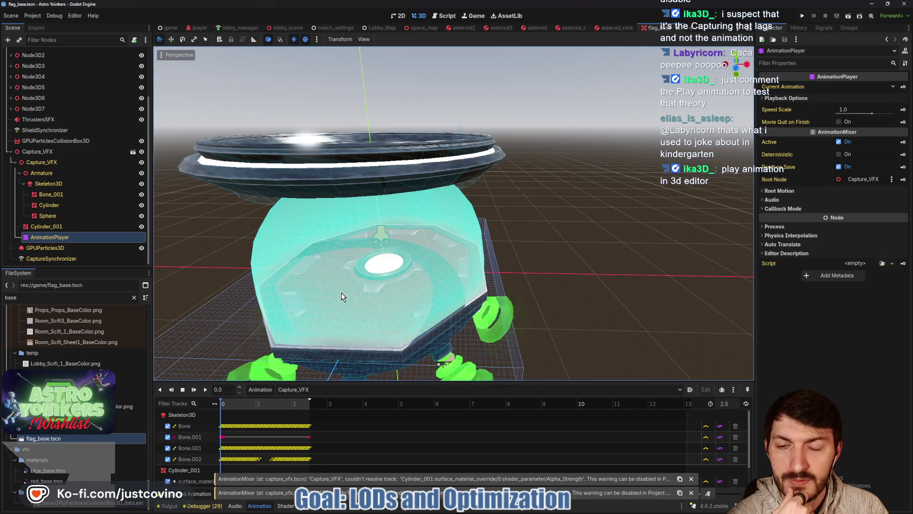
left_click(206, 389)
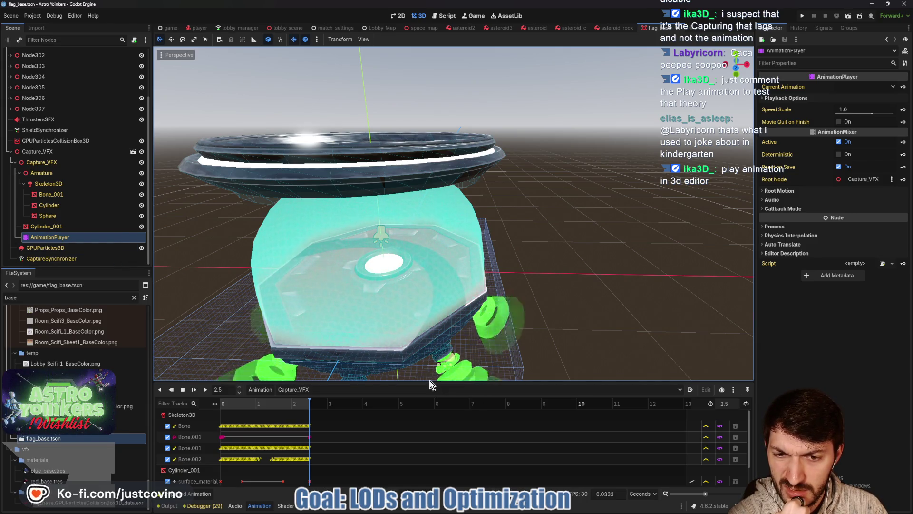
- Play Capture_VFX inside the capture_vfx scene, then reopen the flag_base.gd script
left_click(134, 151)
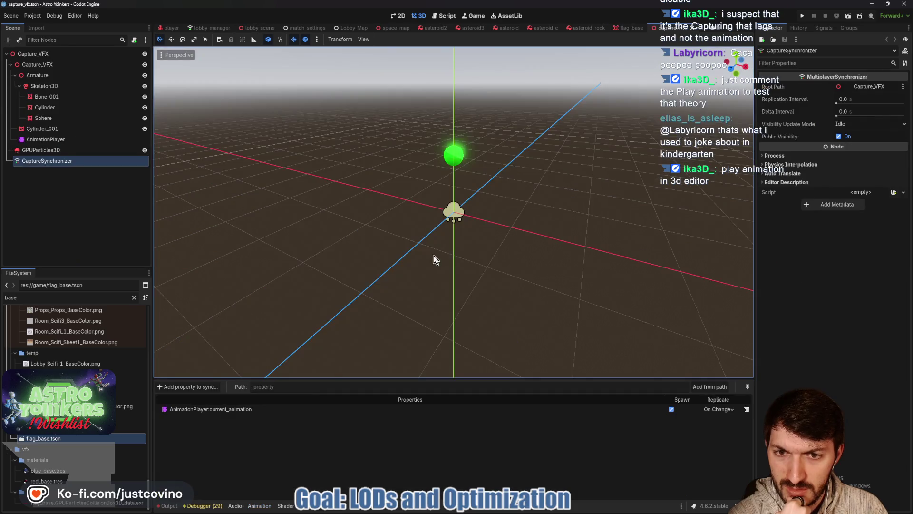
left_click(67, 141)
left_click(205, 389)
scroll(393, 269, "up", 3)
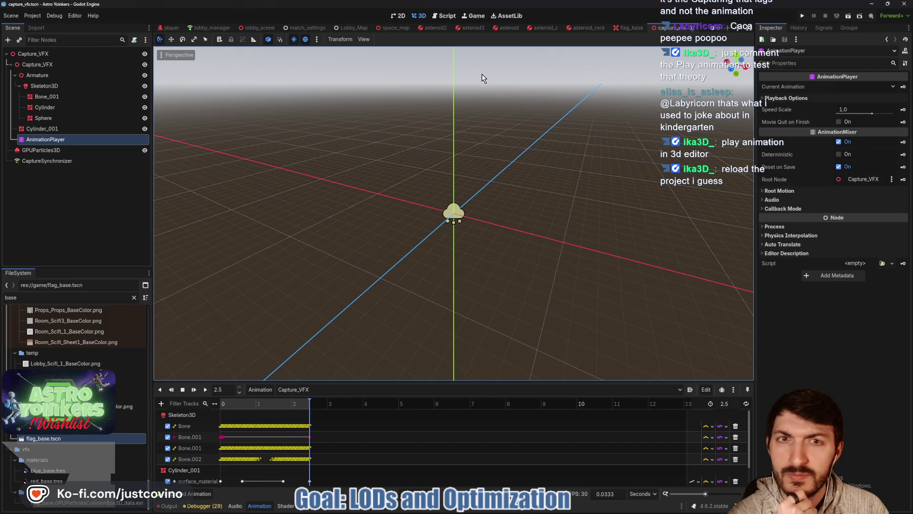
left_click(623, 31)
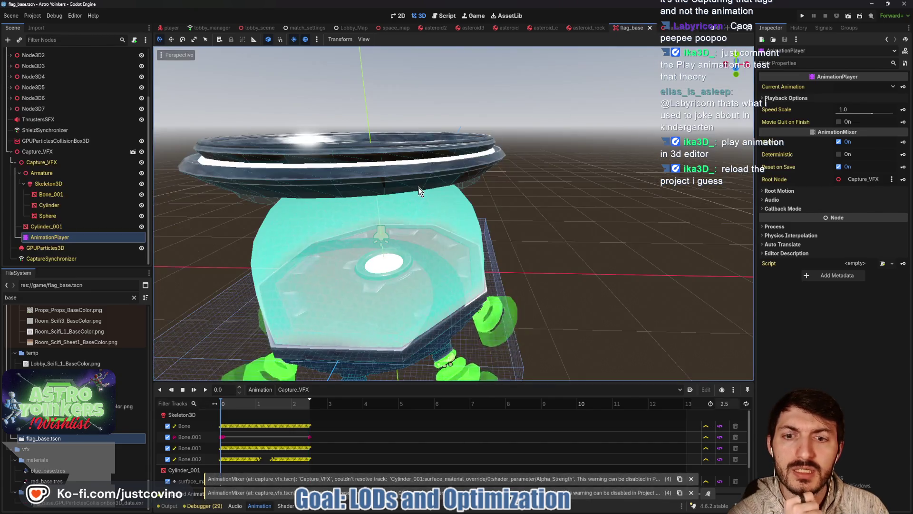
left_click(133, 56)
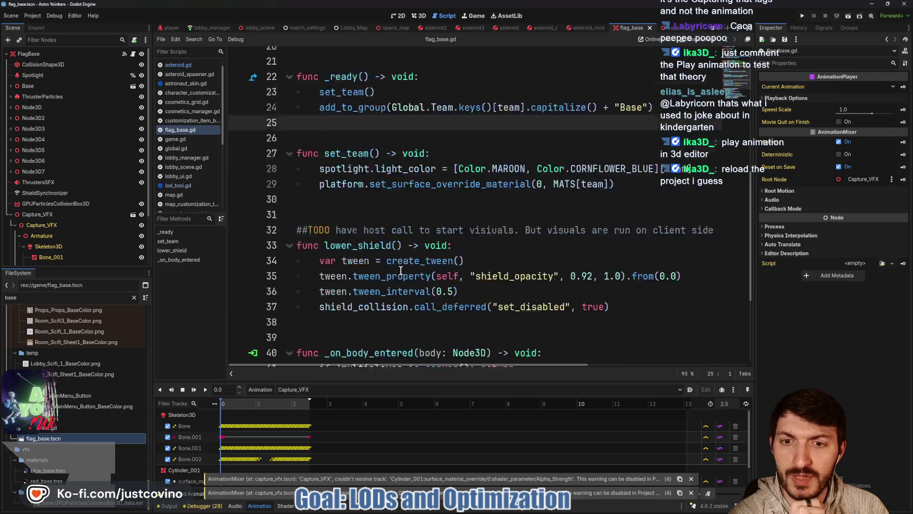
- Comment out line 48's Capture_VFX play call and switch the animation timeline to RESET
left_click(341, 325)
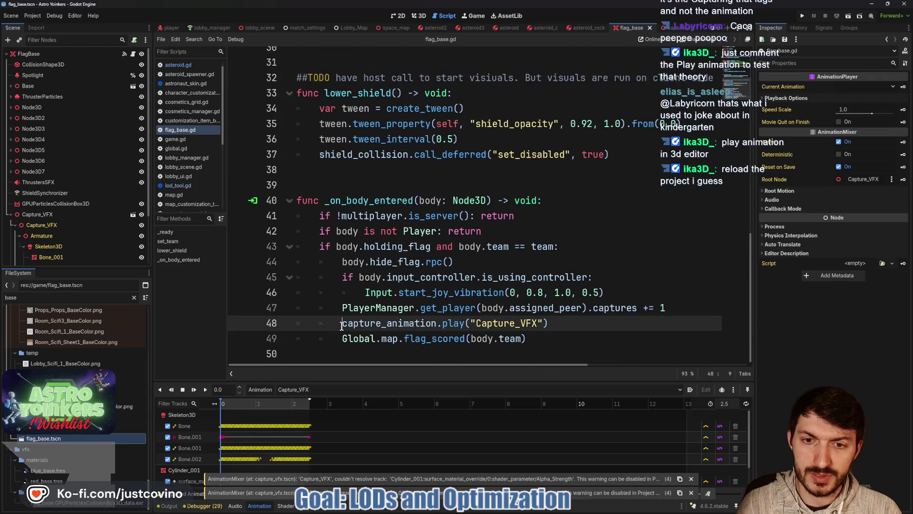
type("#")
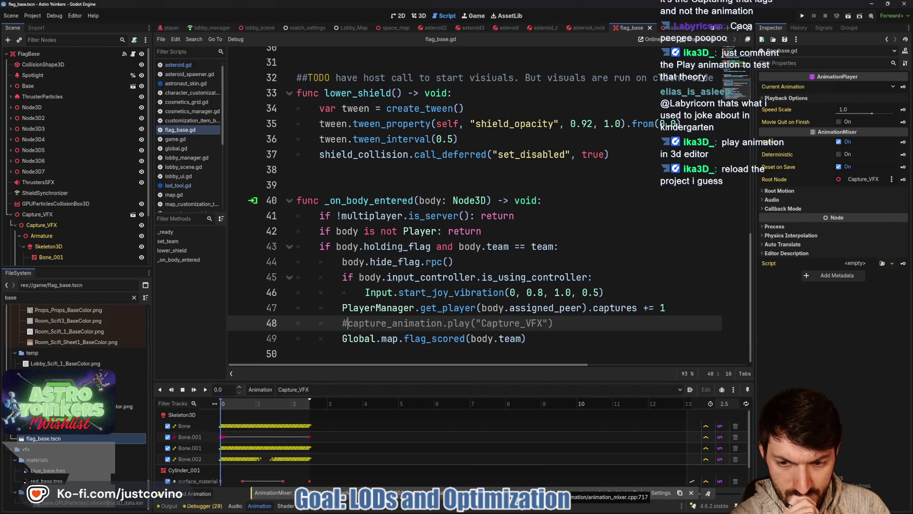
left_click(332, 389)
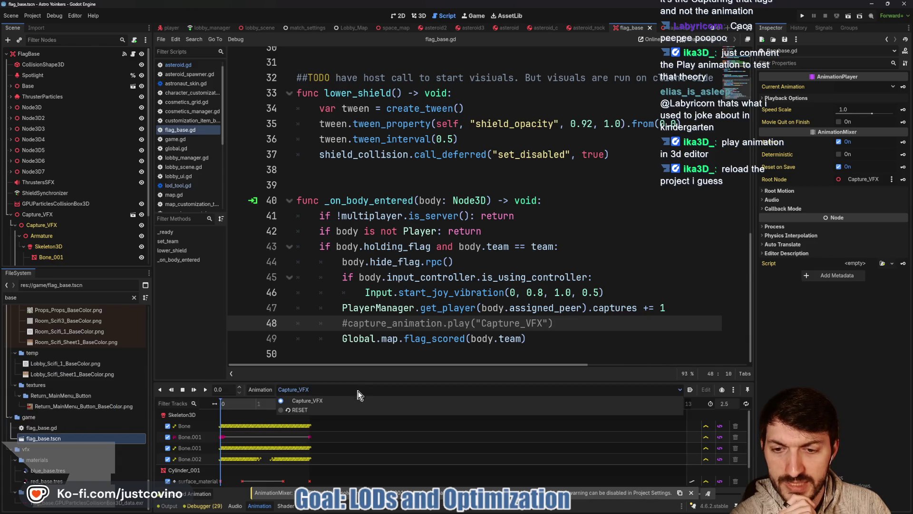
left_click(332, 406)
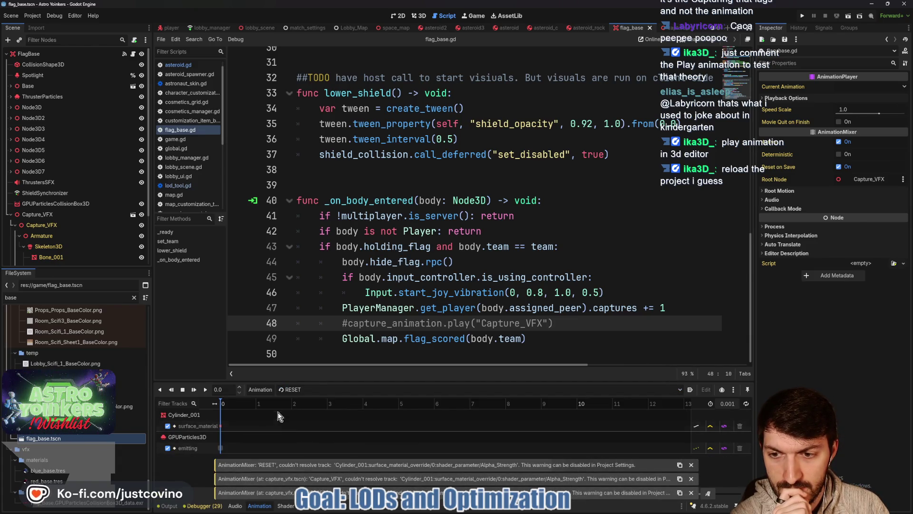
- Switch the timeline back to Capture_VFX and run the game with F5
left_click(310, 391)
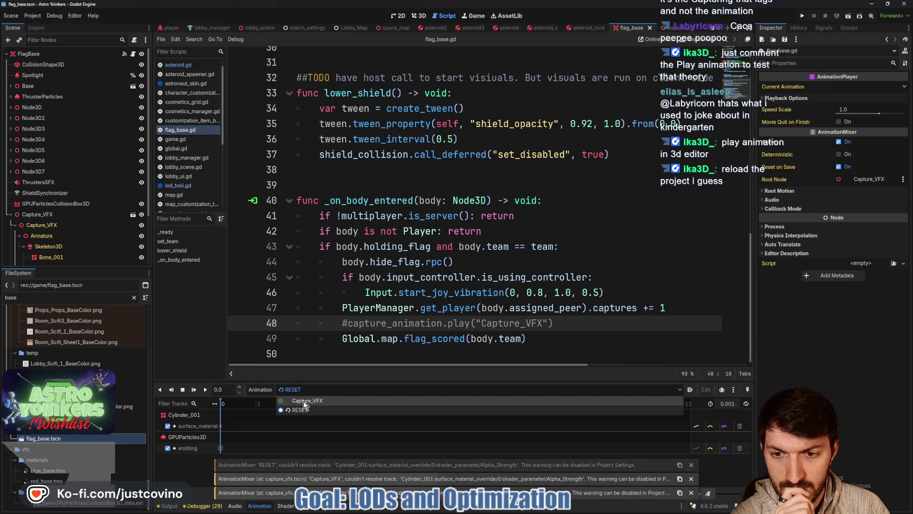
left_click(303, 401)
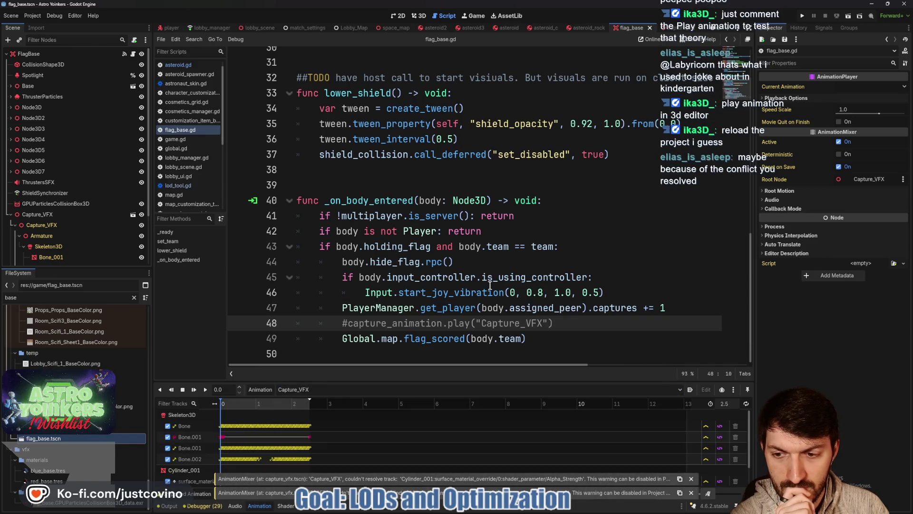
key("F5")
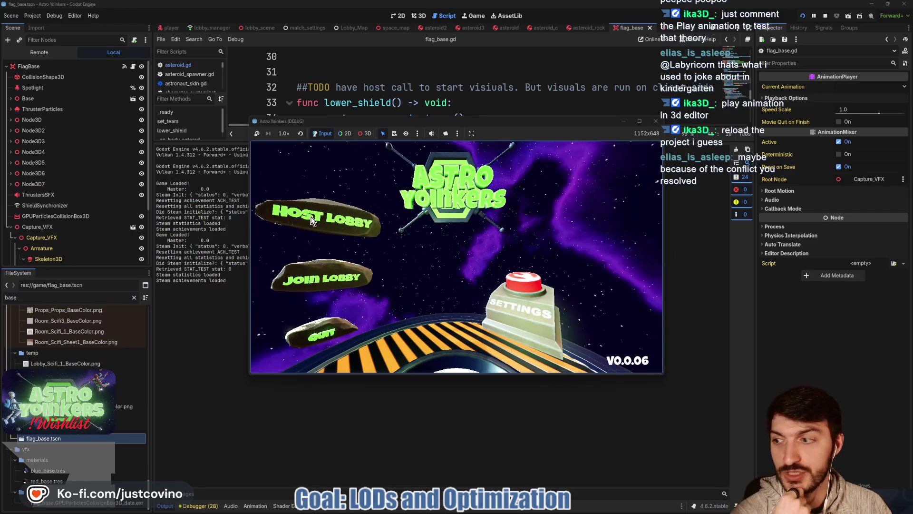
- Host a private lobby and play a round, then stop the game and enlarge the script editor
left_click(311, 220)
left_click(469, 225)
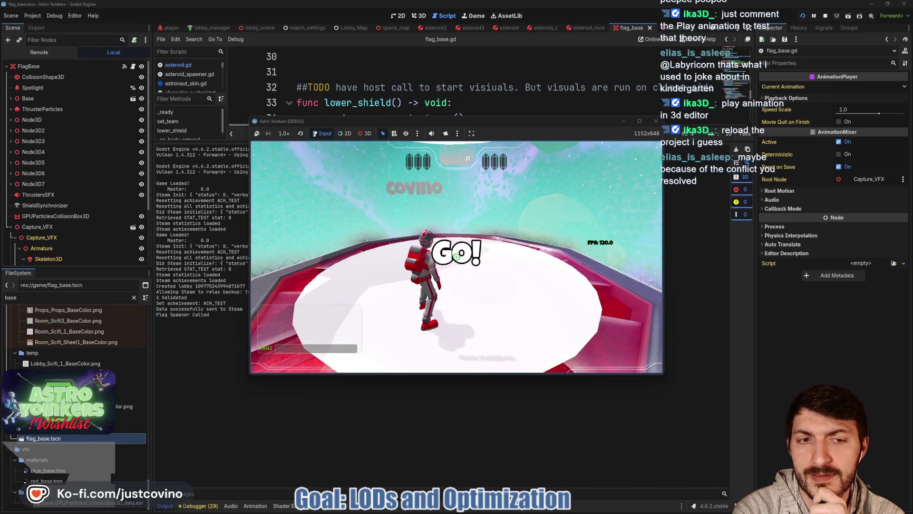
key("w")
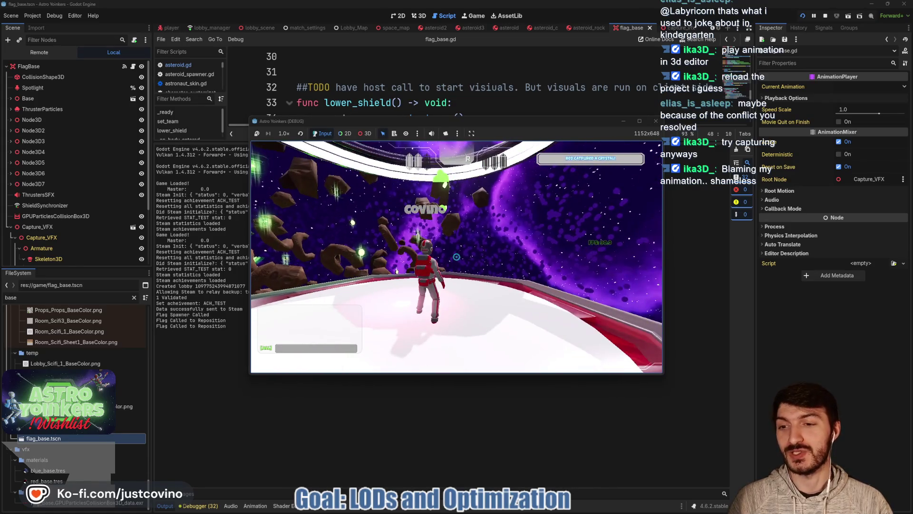
key("F8")
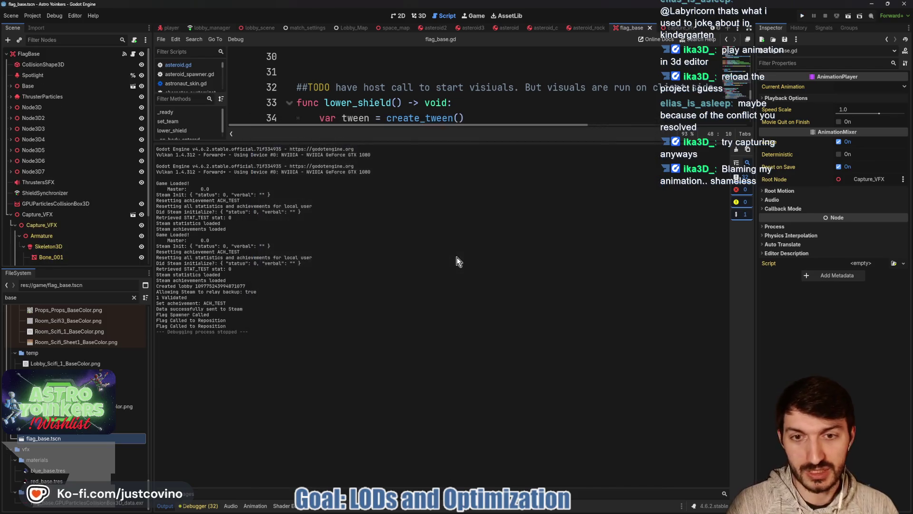
left_click_drag(433, 141, 421, 427)
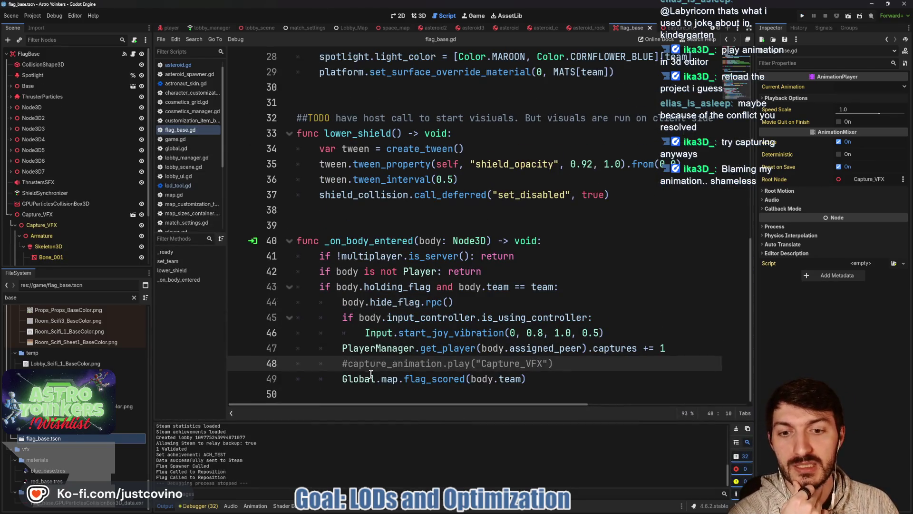
- Uncomment line 48's Capture_VFX play call with Ctrl+K and switch to GitHub Desktop
key("ctrl+k")
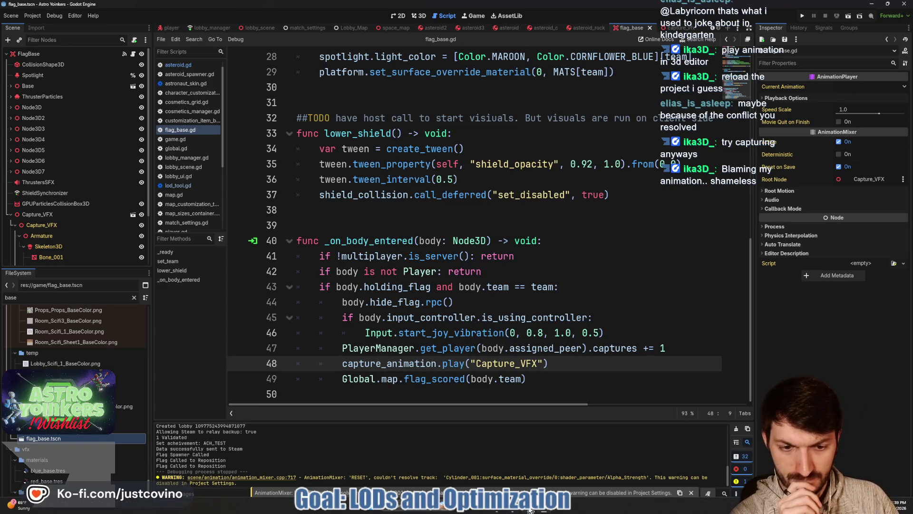
key("alt+Tab")
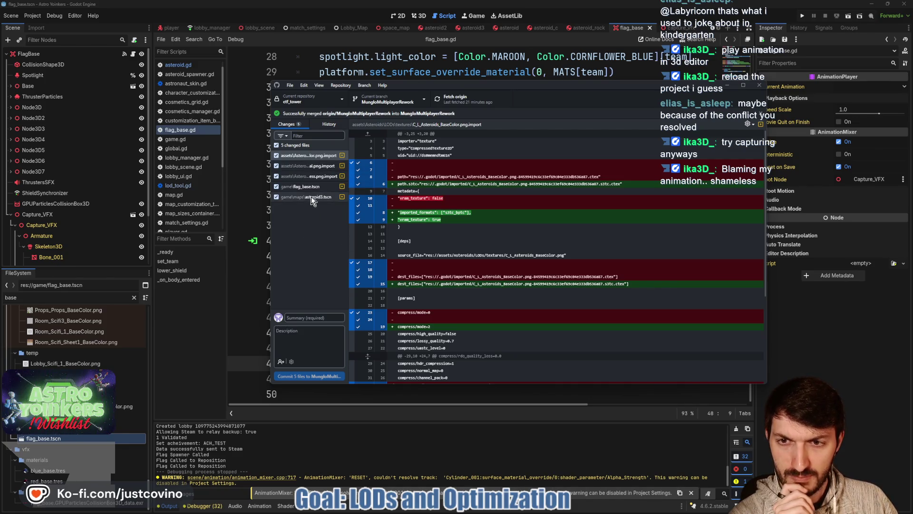
- Review the flag_base.tscn and asteroid3.tscn diffs in GitHub Desktop, then return to Godot
left_click(304, 186)
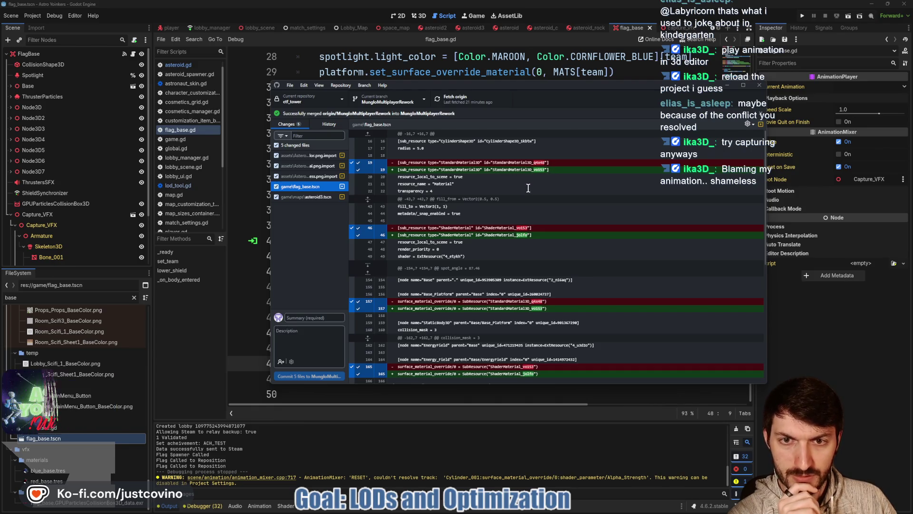
left_click(300, 197)
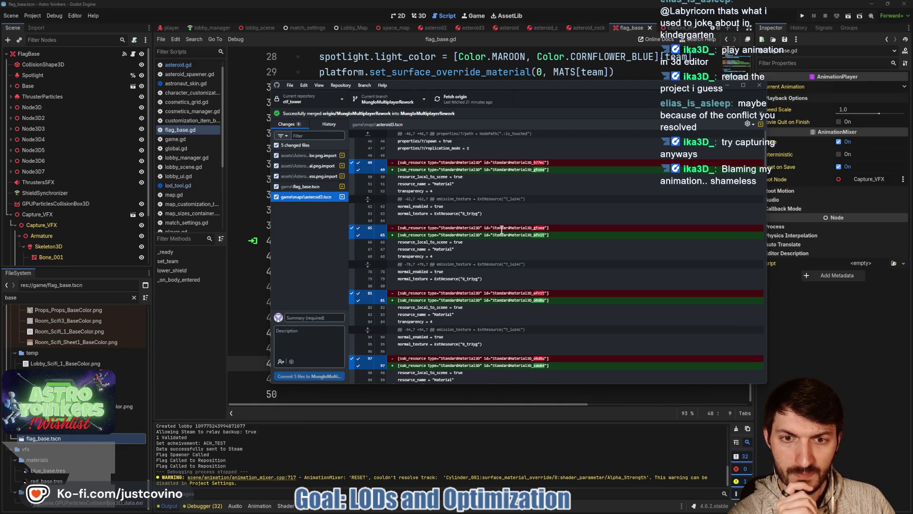
left_click(314, 188)
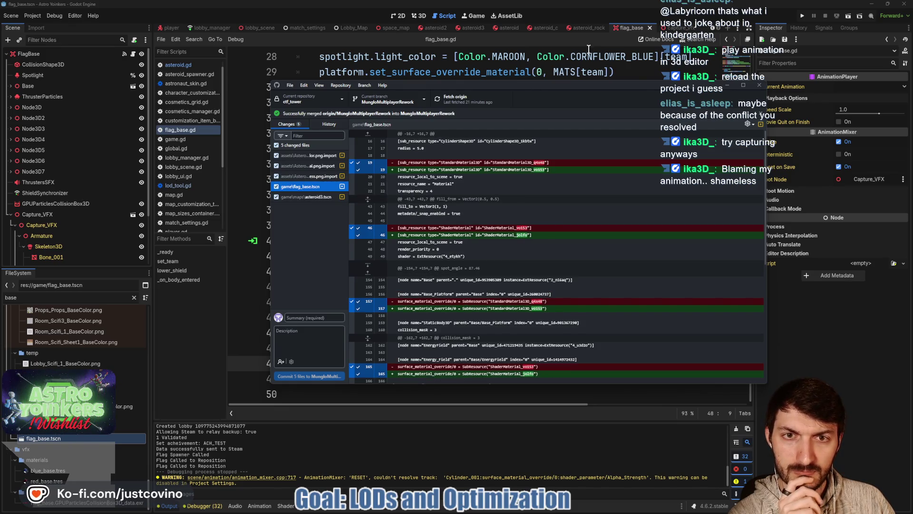
left_click(557, 77)
left_click(34, 19)
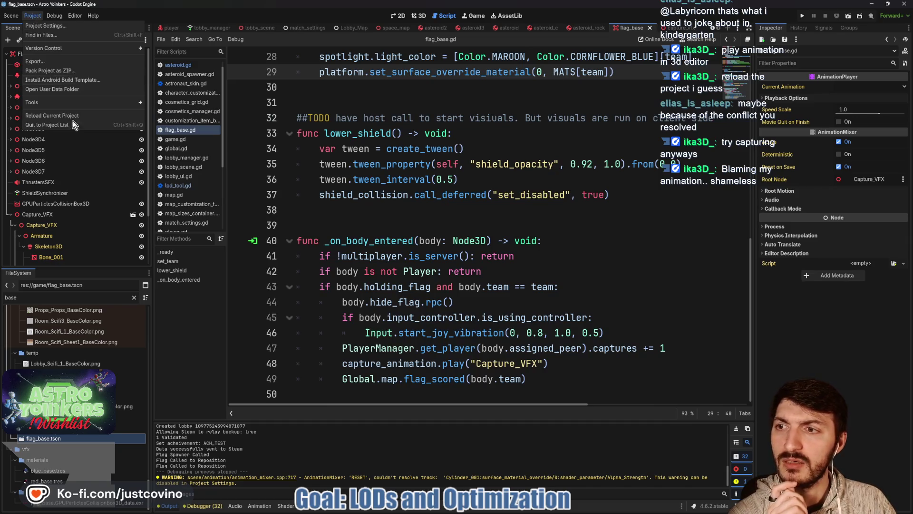
- Reload the current project from the Project menu and wait for the editor to restart
left_click(64, 119)
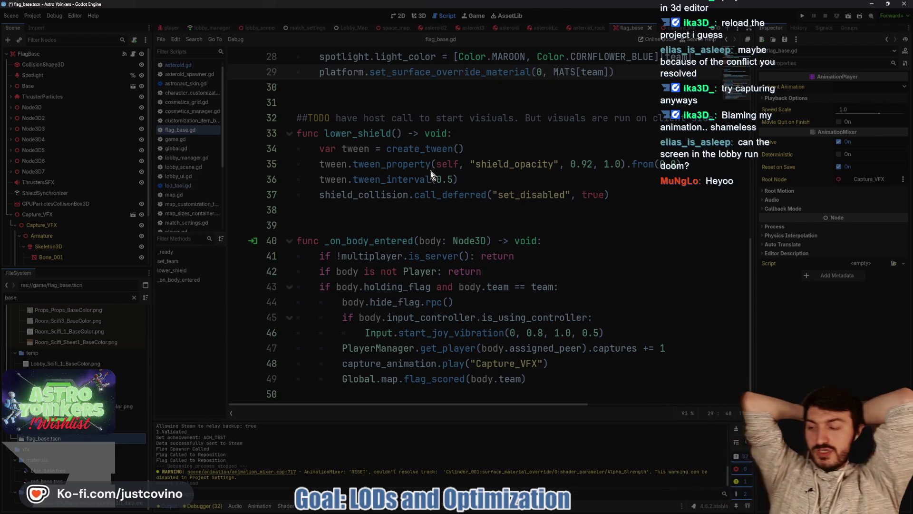
key("alt+Tab")
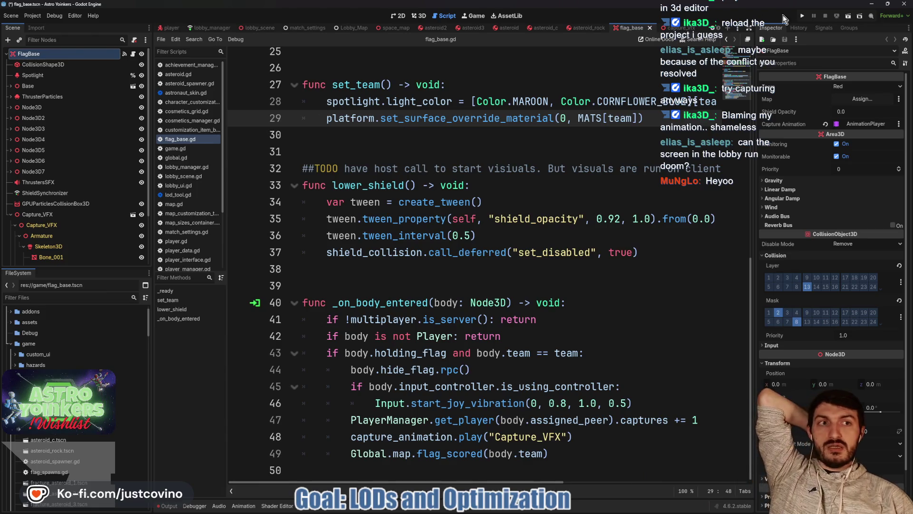
- Run the reloaded game, host a private lobby, walk onto the capture pad, then stop it
left_click(802, 16)
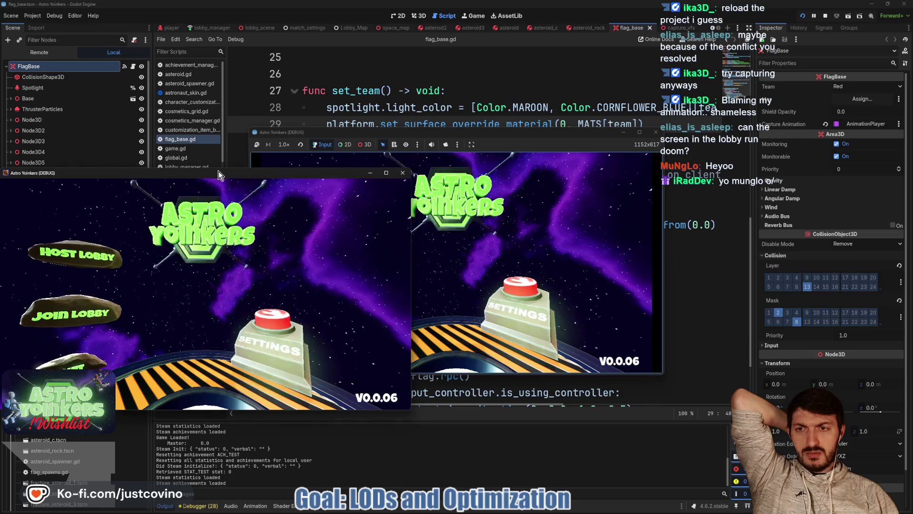
left_click(324, 229)
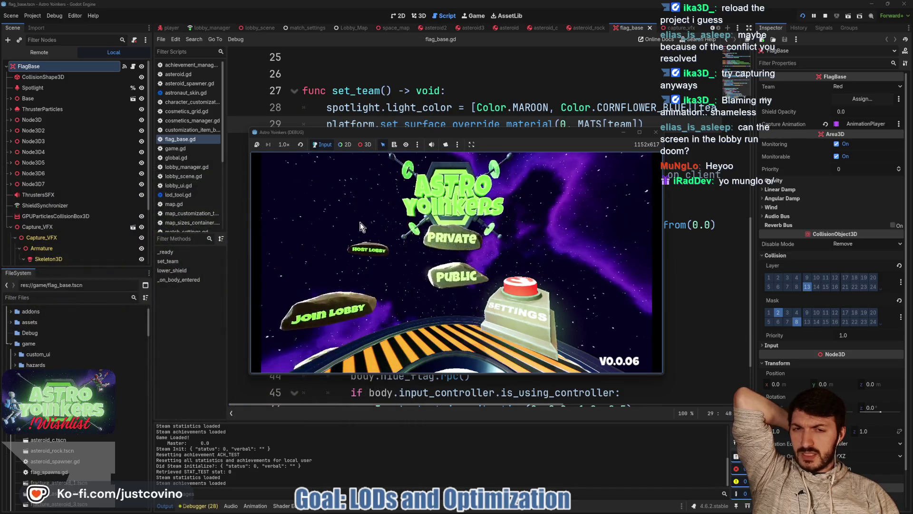
left_click(436, 223)
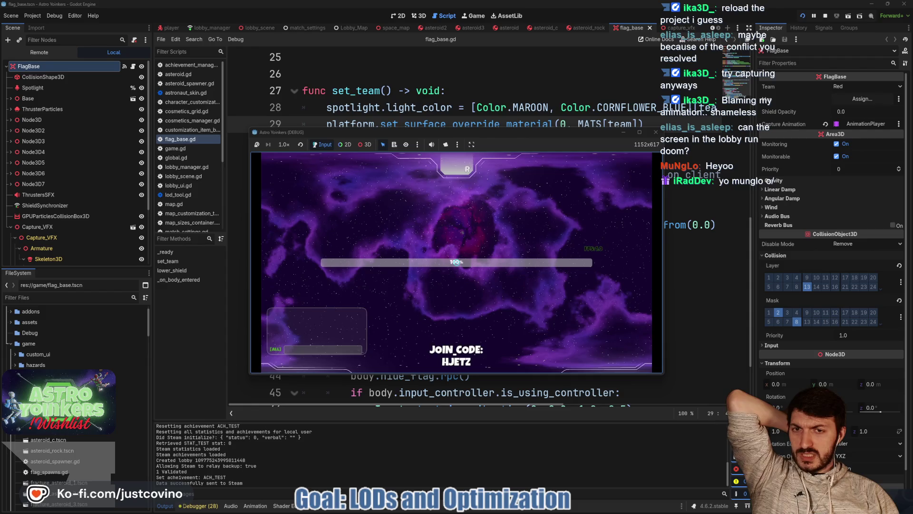
key("w")
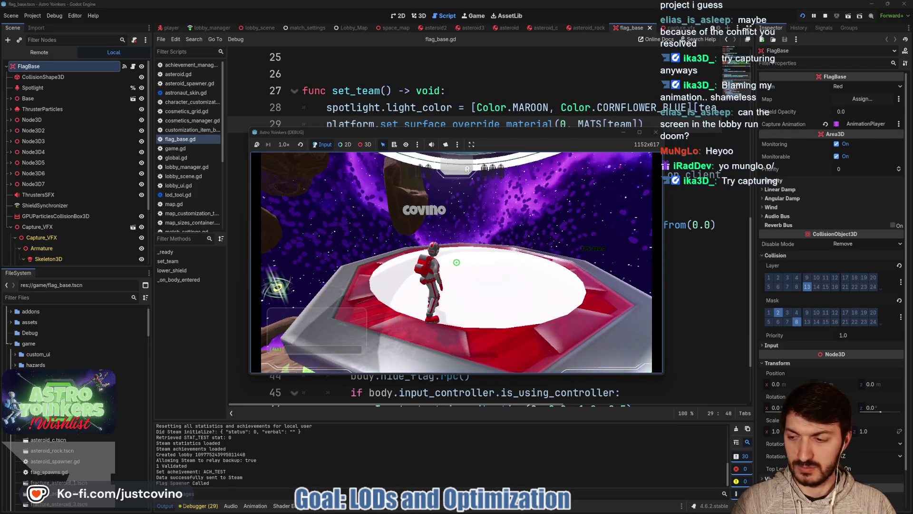
key("F8")
left_click(434, 162)
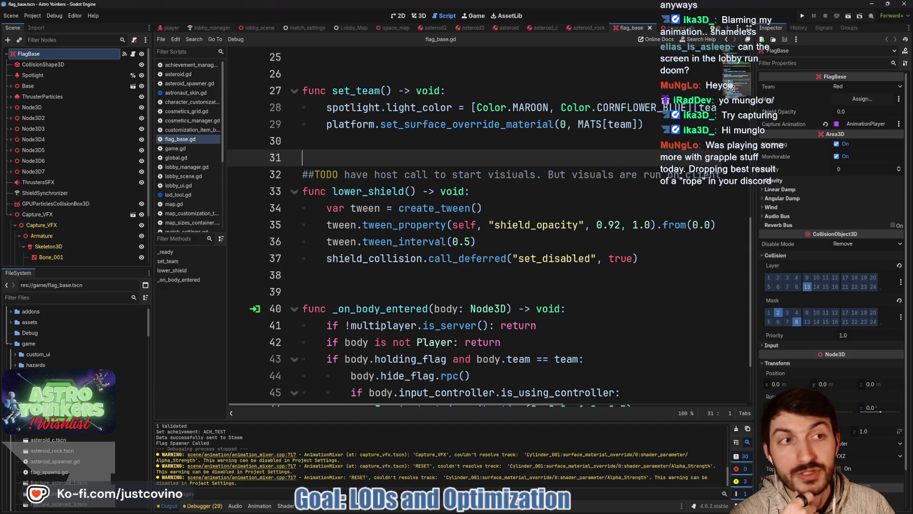
- Run the game again, host a private lobby and walk the player onto the green flag pad
left_click(802, 18)
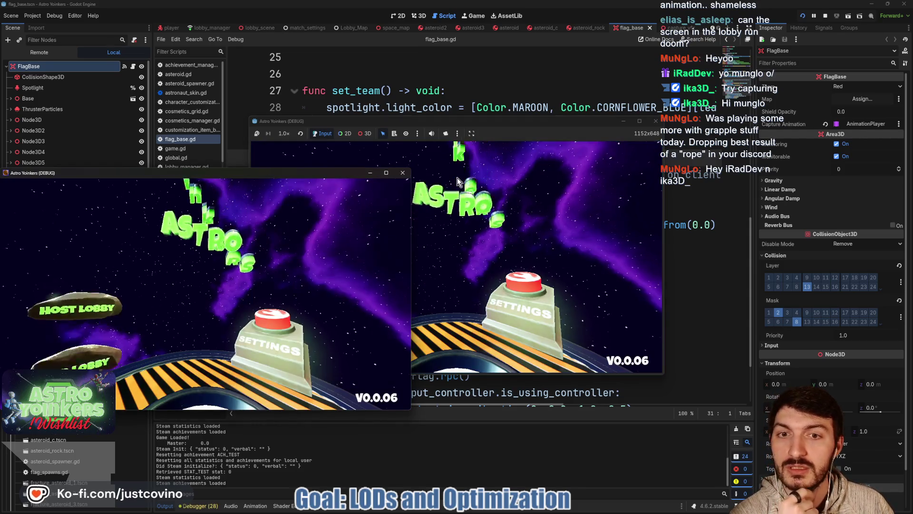
left_click(328, 213)
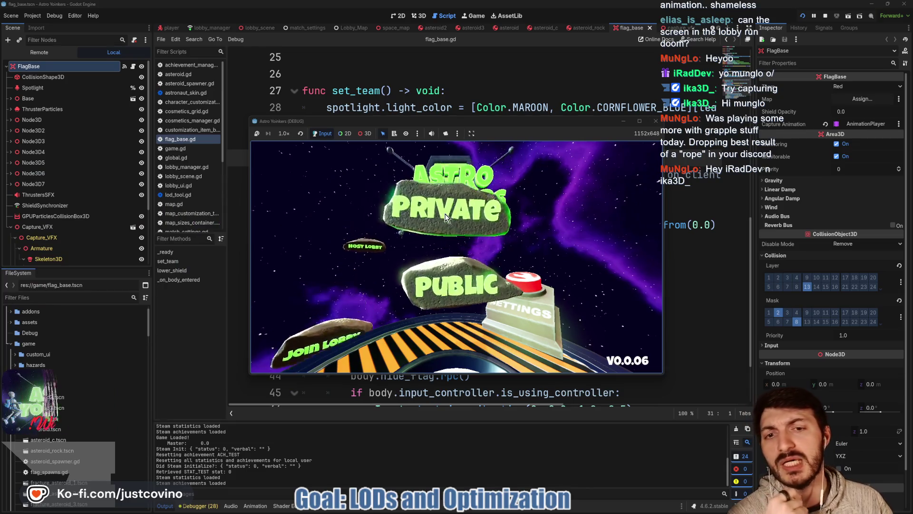
left_click(445, 217)
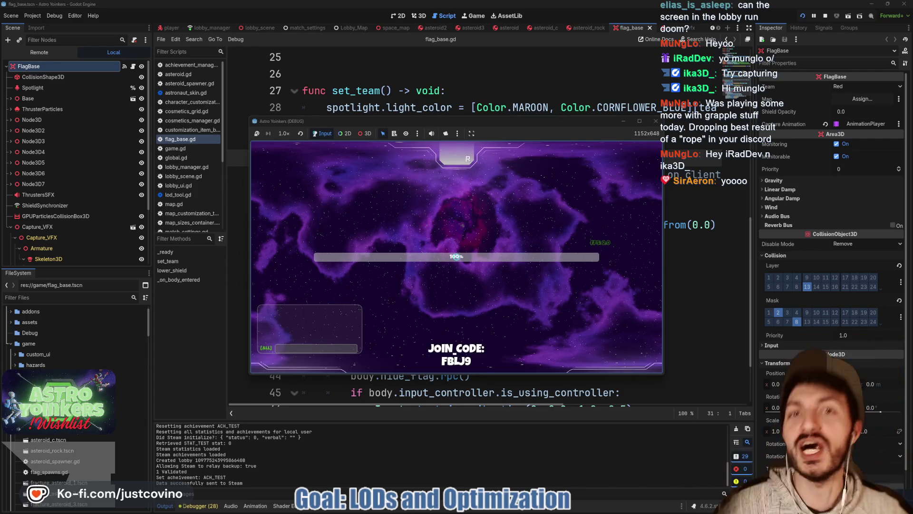
key("w")
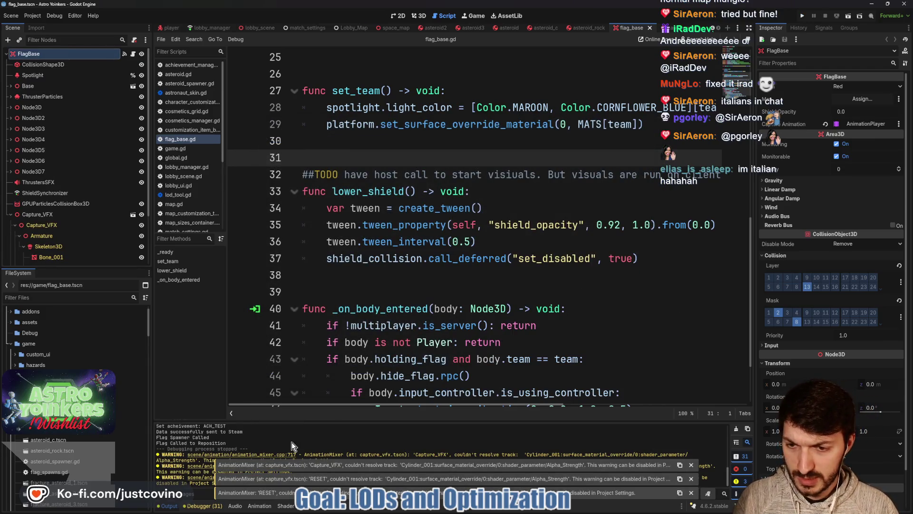
- Expand the Output panel to read the full log, then open the Capture_VFX scene
left_click_drag(401, 418, 406, 138)
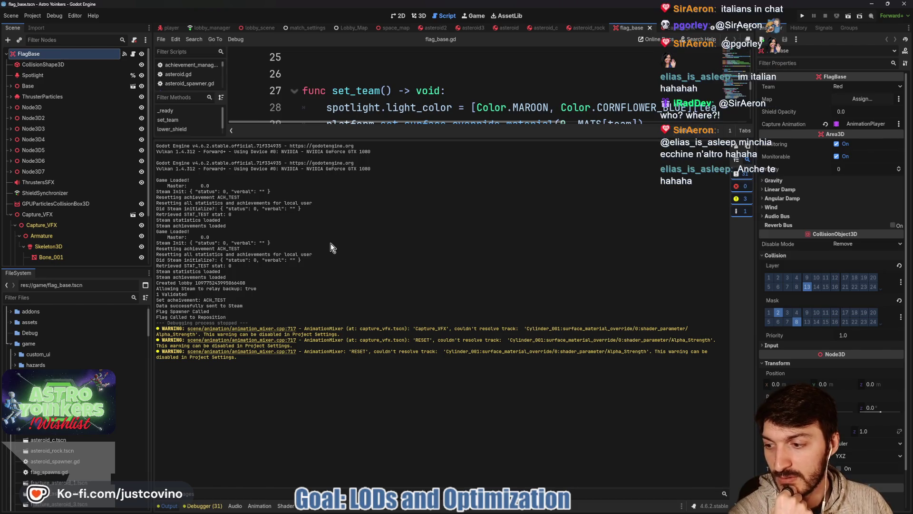
left_click(133, 214)
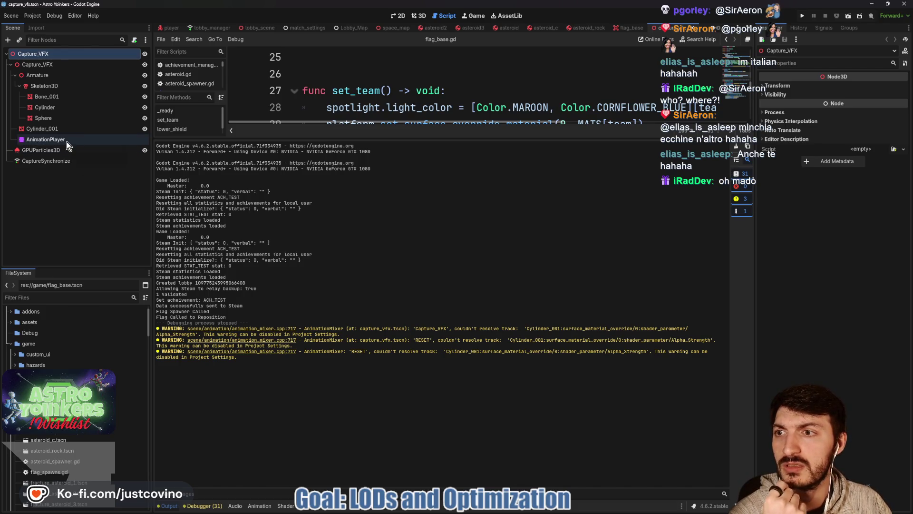
- Inspect the AnimationPlayer, Sphere, Cylinder and Bone_001 nodes and their override and surface materials
left_click(45, 139)
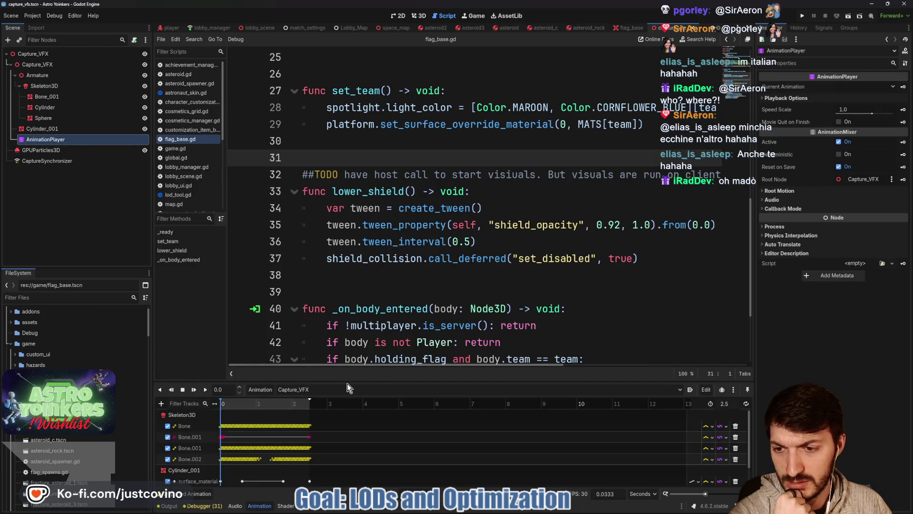
left_click(68, 118)
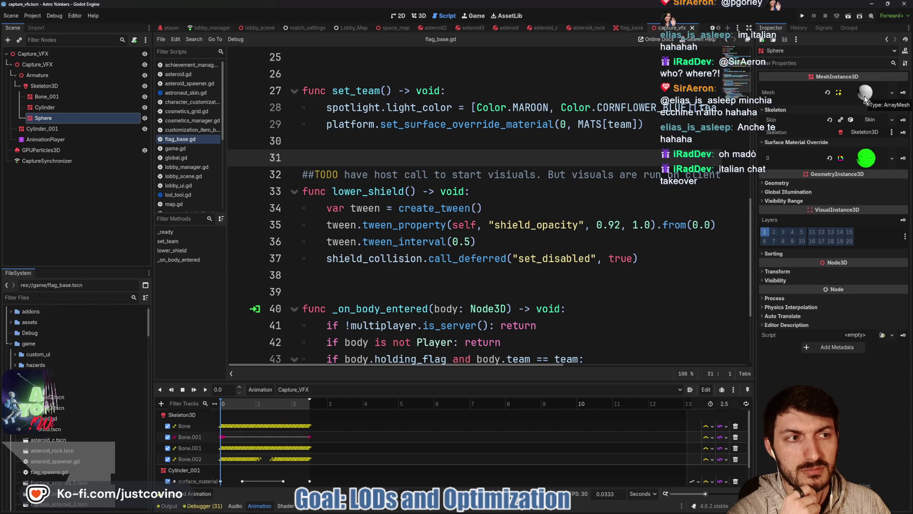
left_click(866, 160)
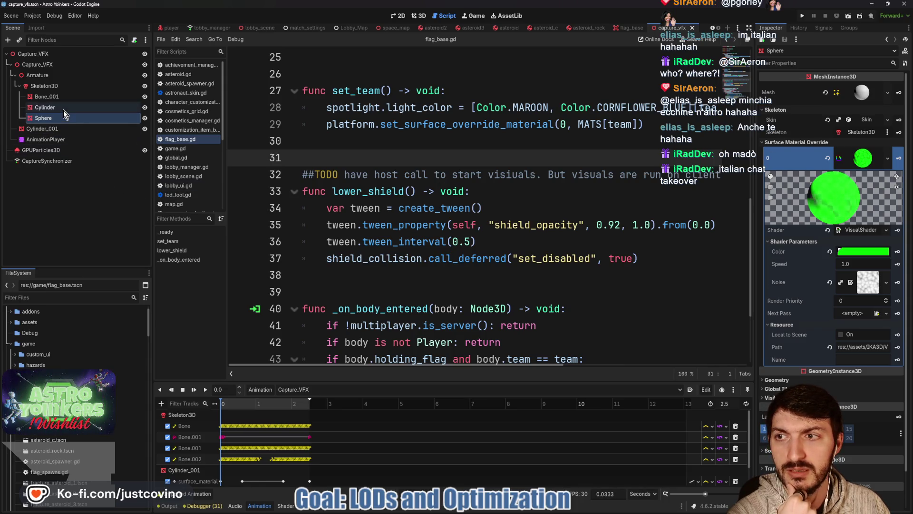
left_click(65, 112)
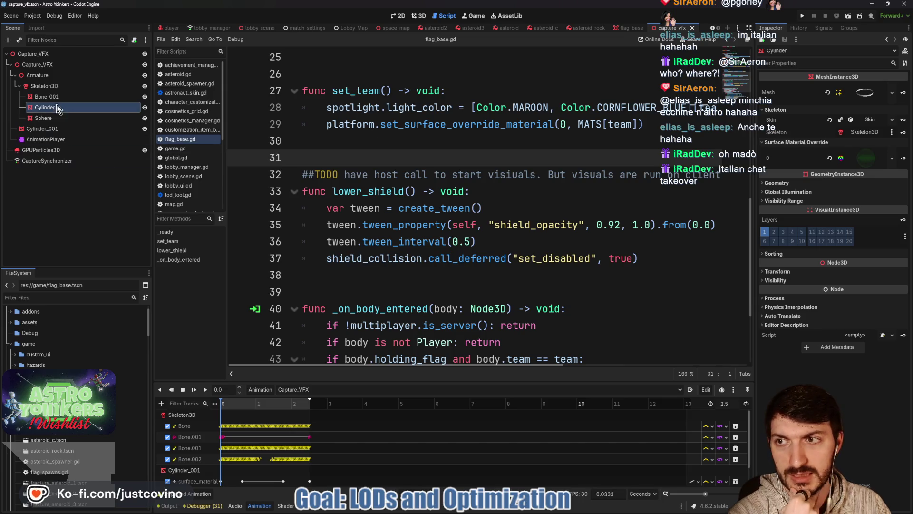
left_click(48, 97)
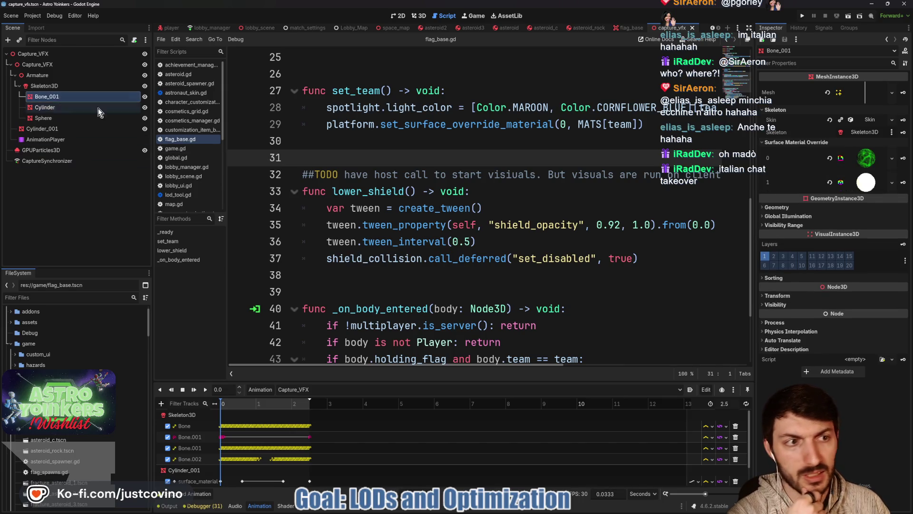
left_click(865, 184)
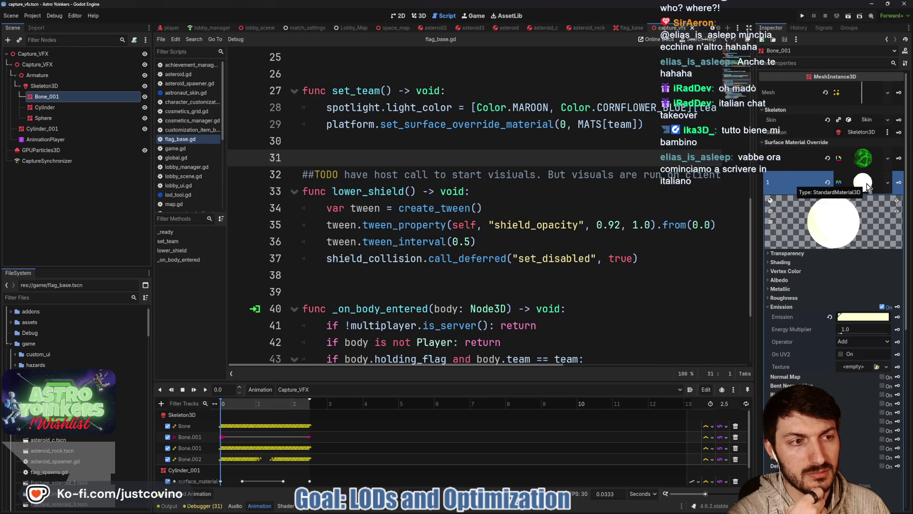
left_click(865, 185)
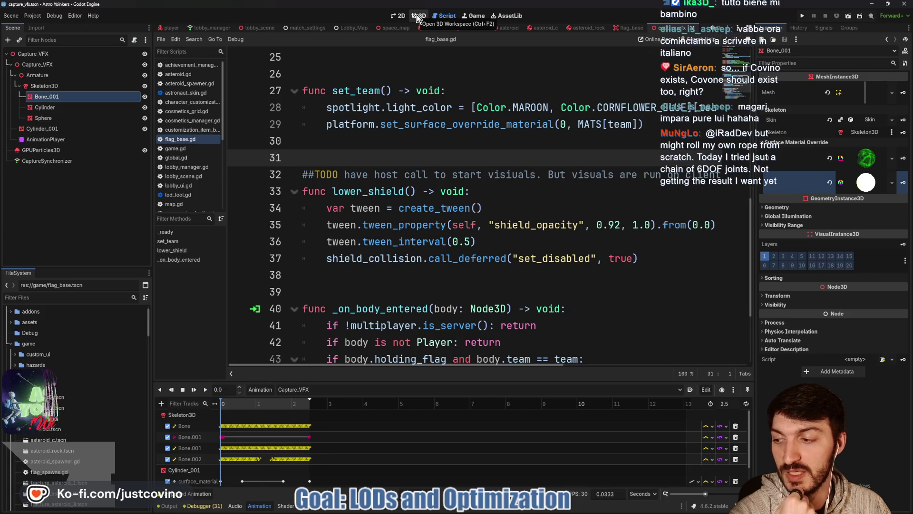
- Preview the Capture_VFX animation in the 3D view, then go back to the flag_base scene
left_click(417, 18)
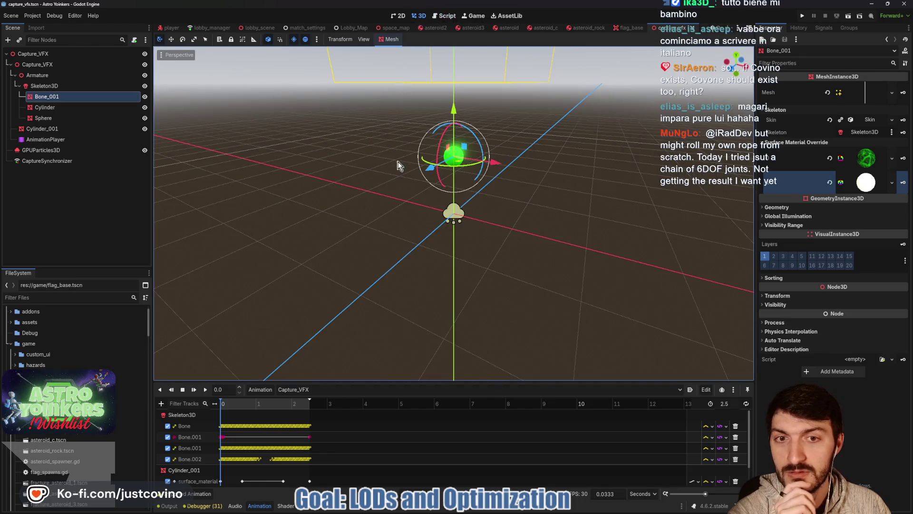
left_click(48, 140)
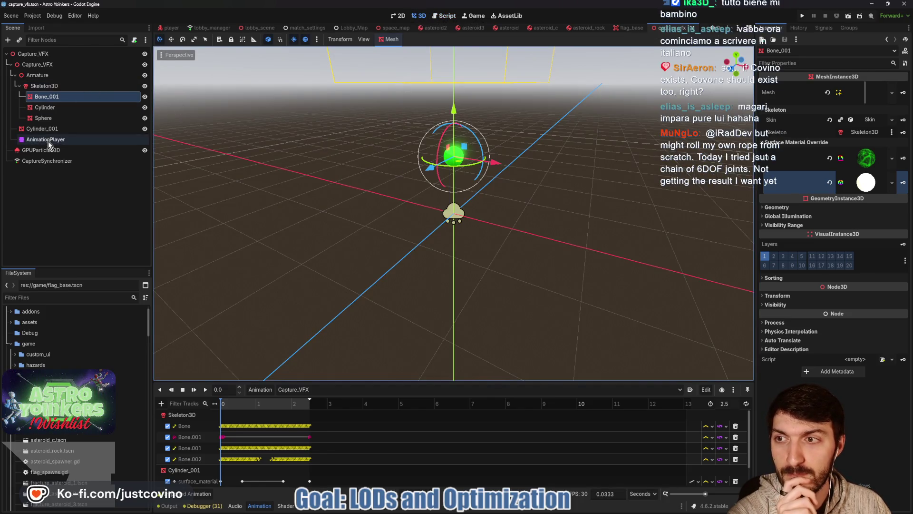
left_click(206, 390)
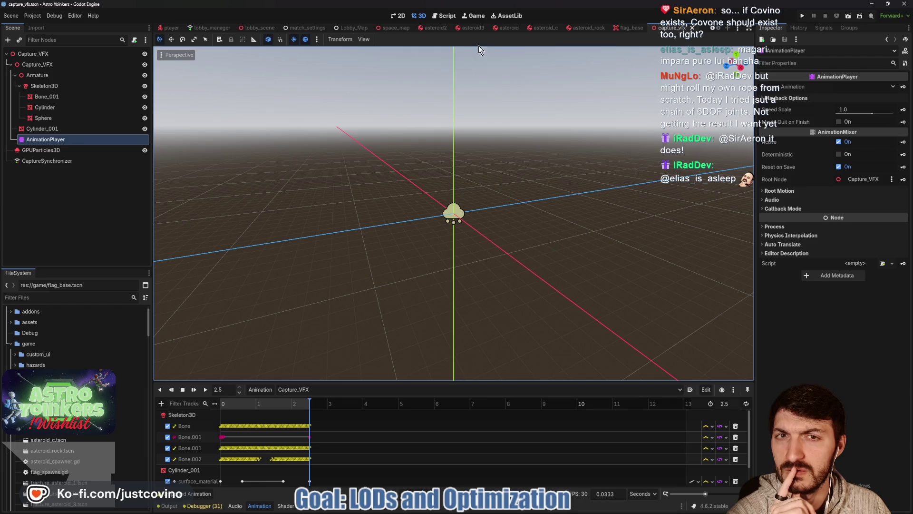
left_click(629, 29)
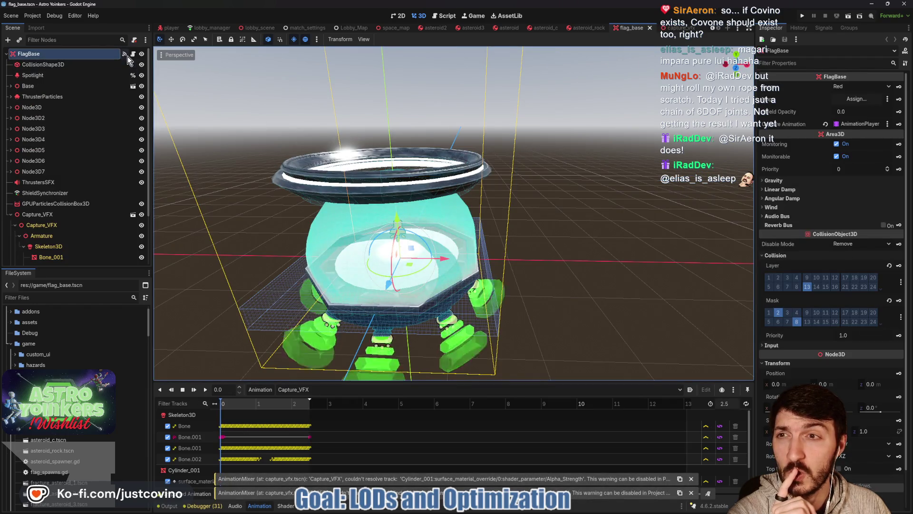
- Show flag_base.gd and scroll down to its _on_body_entered function
left_click(125, 54)
scroll(389, 257, "down", 2)
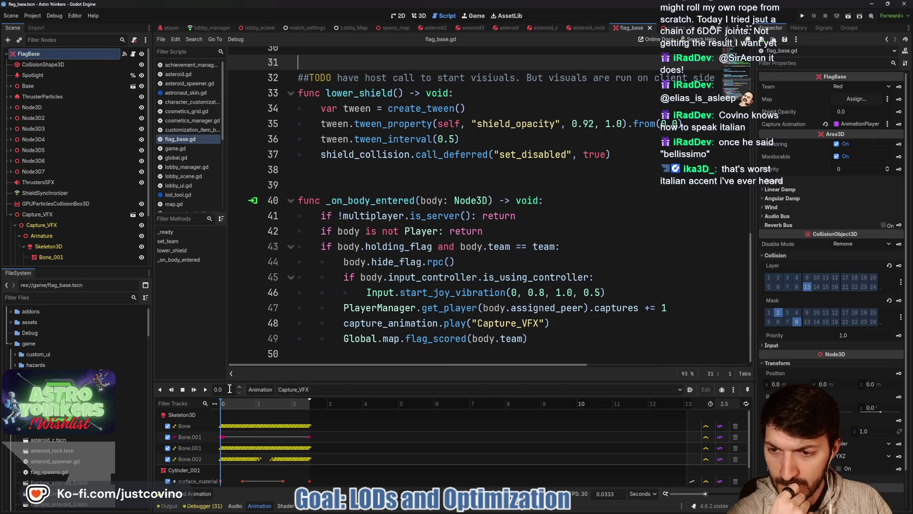
- Make the animation timeline taller and save the flag base scene with Ctrl+S
mouse_move(484, 306)
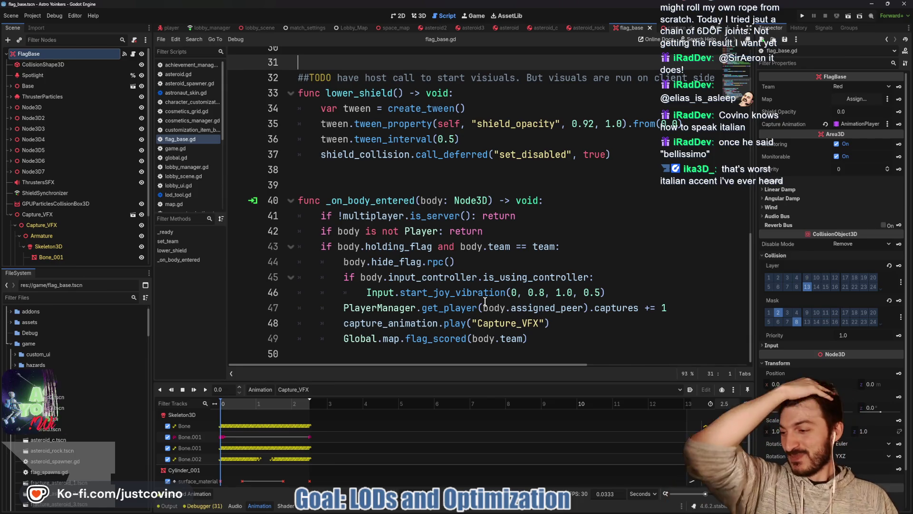
left_click(386, 181)
scroll(411, 219, "up", 3)
left_click(379, 193)
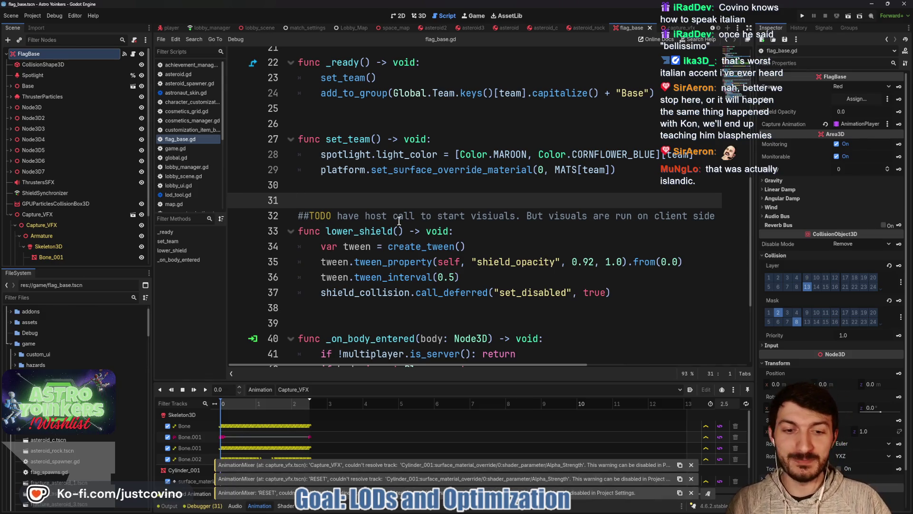
left_click_drag(518, 381, 490, 324)
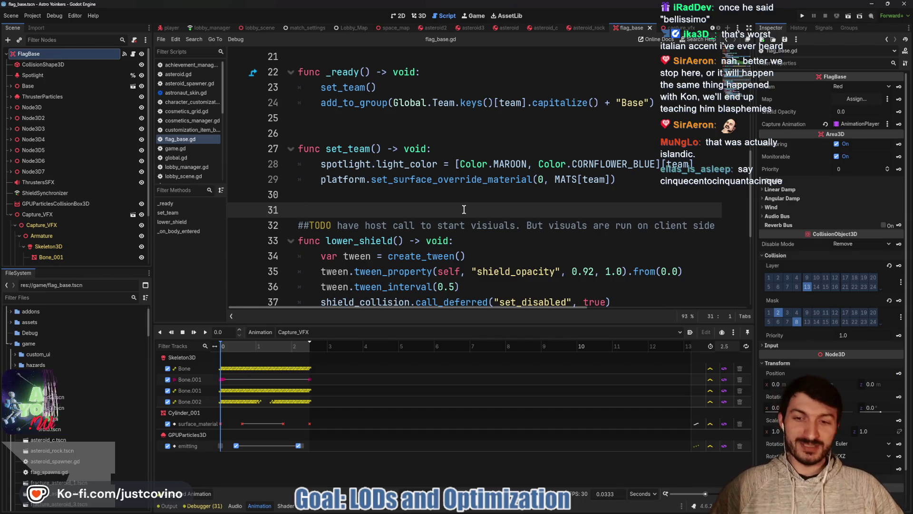
key("ctrl+s")
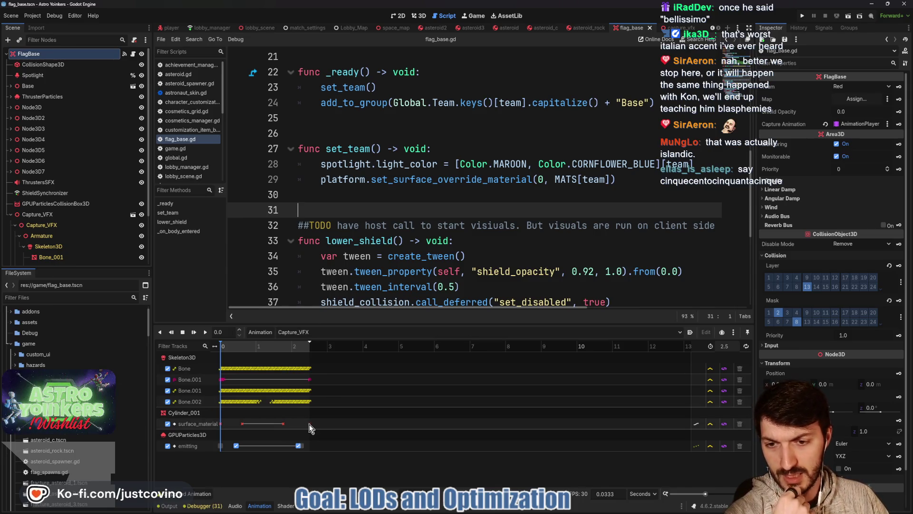
- Select the surface_material track, then pick Cylinder_001 in the capture_vfx scene
left_click(203, 426)
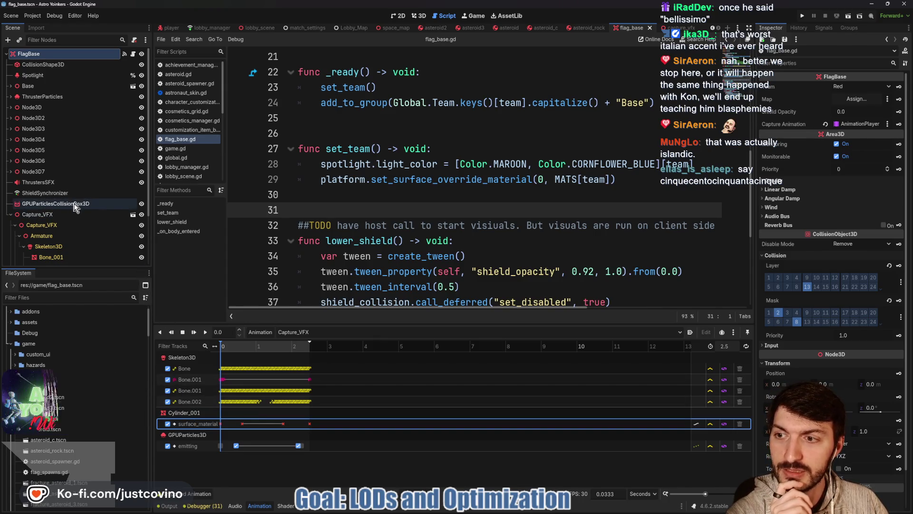
left_click(674, 28)
left_click(53, 129)
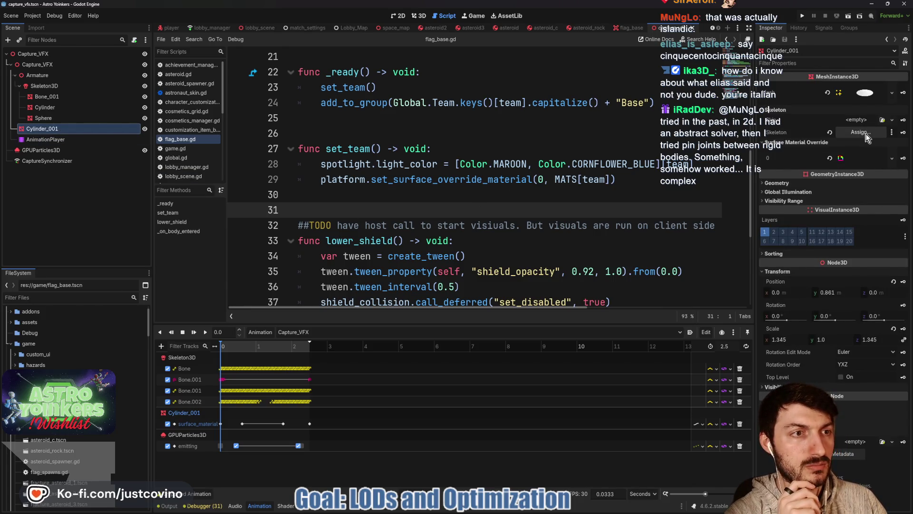
- Set Cylinder_001's Skeleton to Capture_VFX and check its override material
left_click(867, 138)
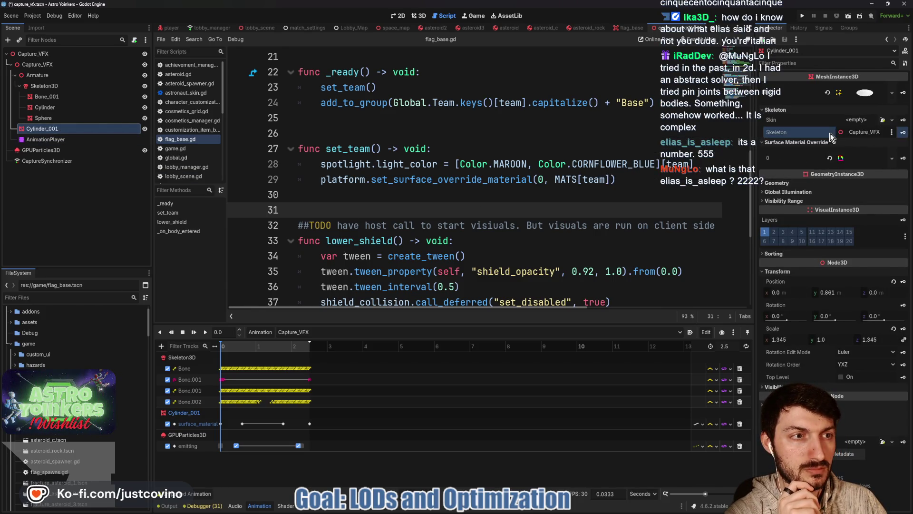
left_click(862, 157)
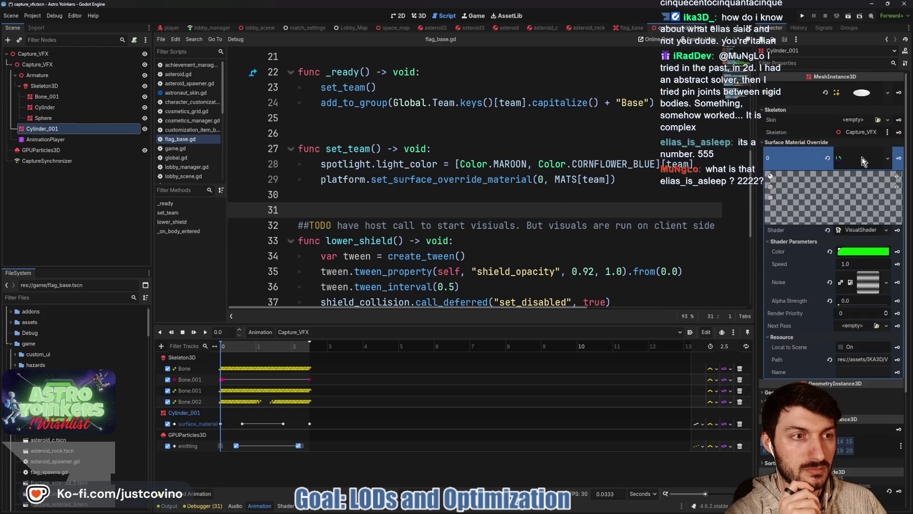
left_click(862, 157)
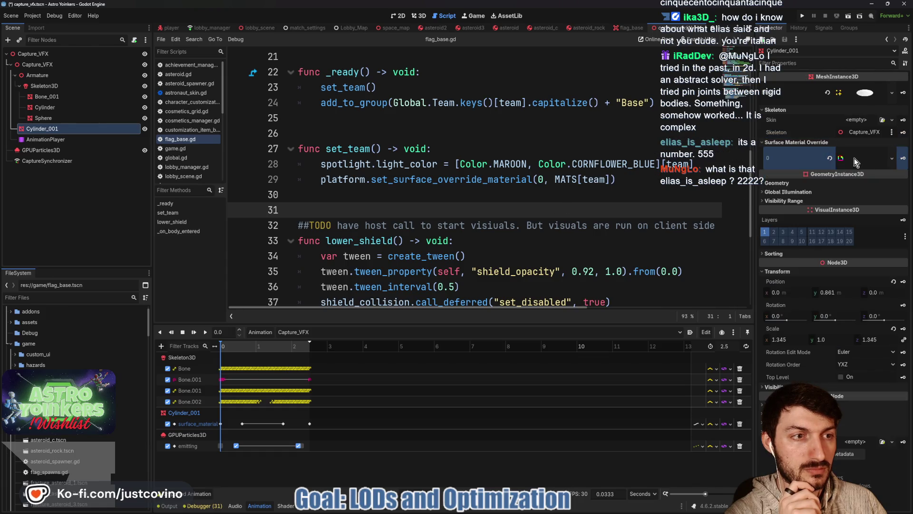
- Restore the cleared surface material override, save capture_vfx, and launch the game
left_click(829, 159)
key("ctrl+z")
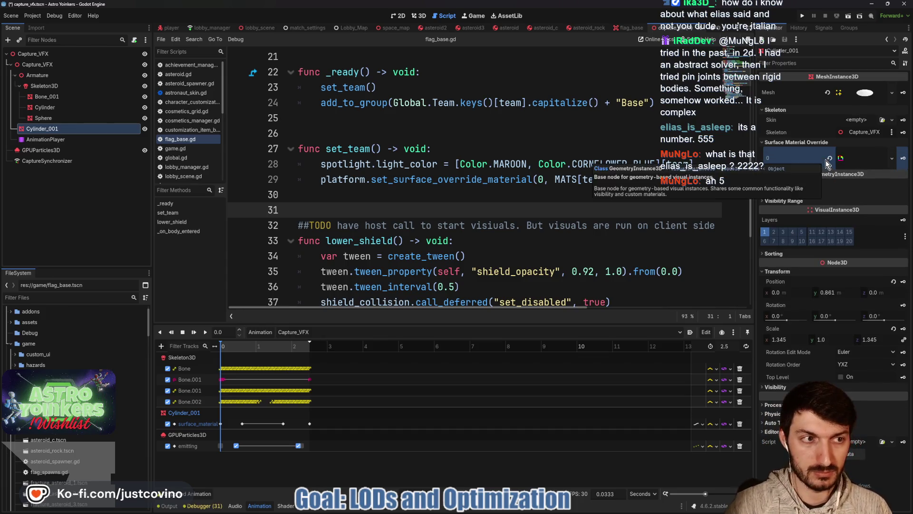
left_click(566, 150)
key("ctrl+s")
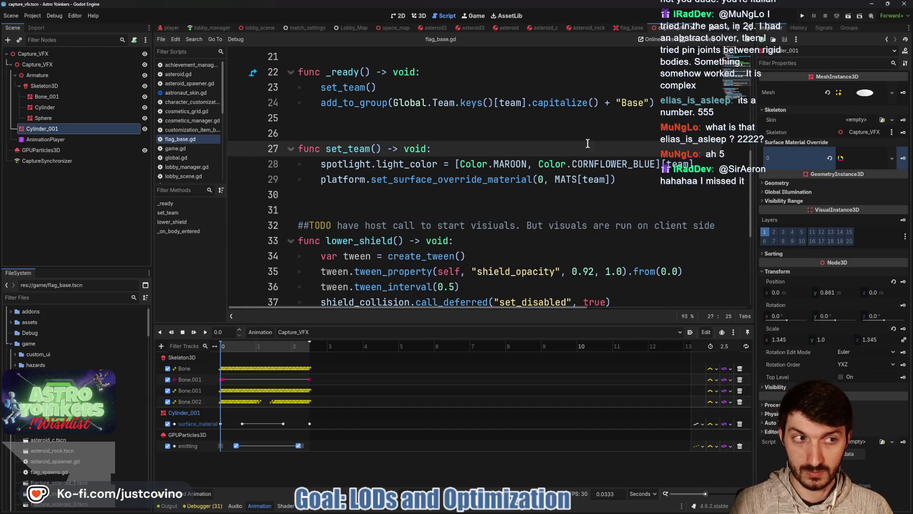
left_click(802, 17)
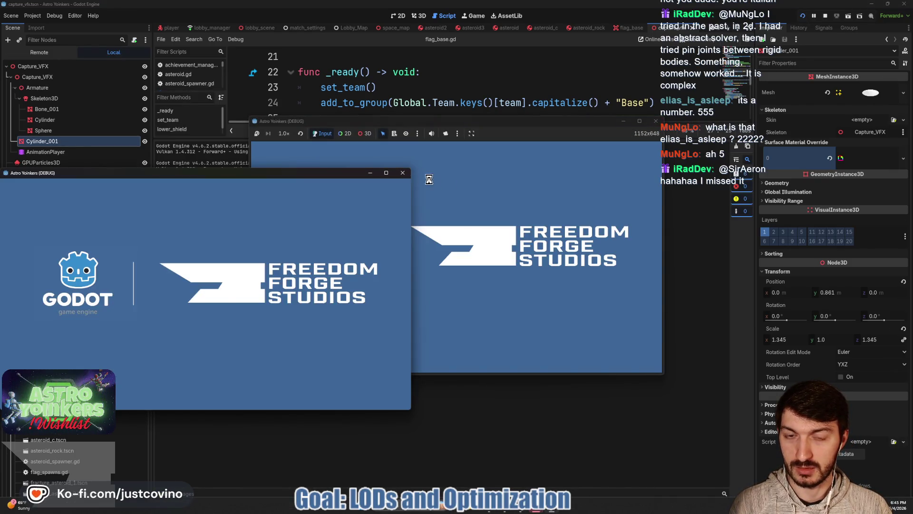
- Host a private lobby, walk the player onto the pad with W, then stop the game with F8
left_click(403, 173)
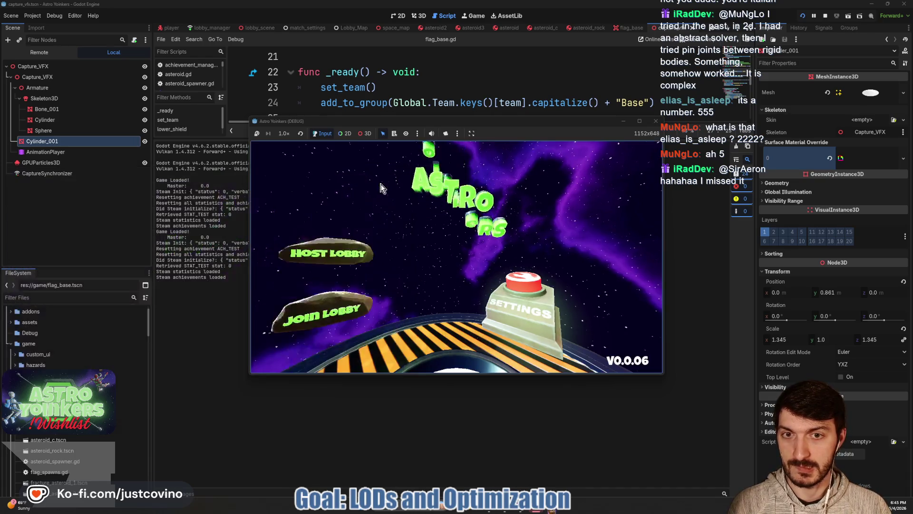
left_click(457, 218)
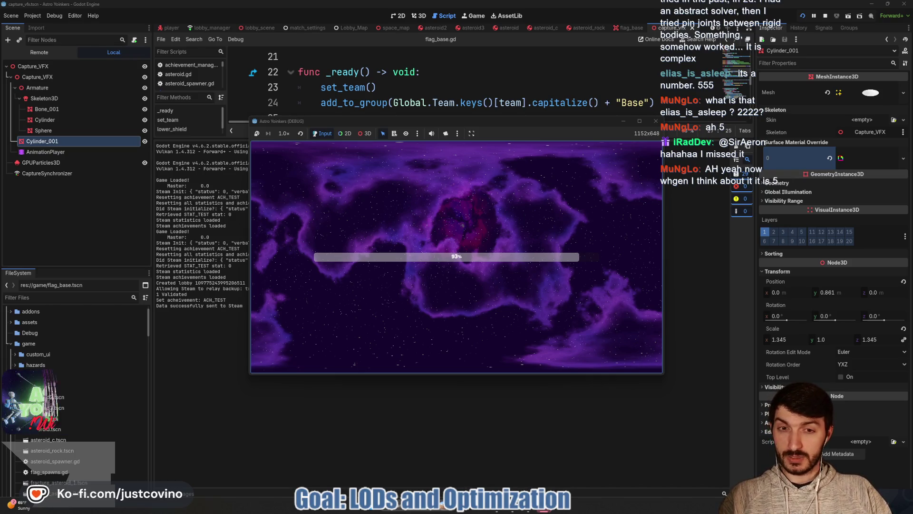
key("w")
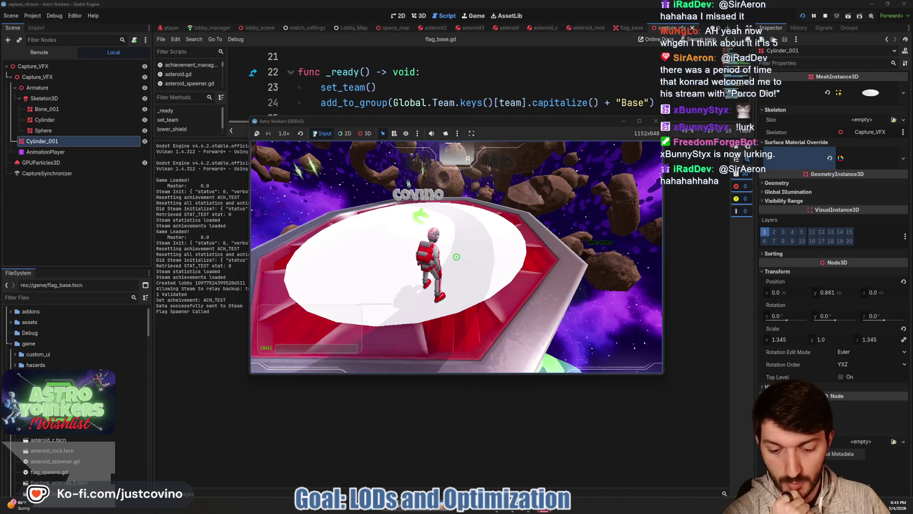
key("F8")
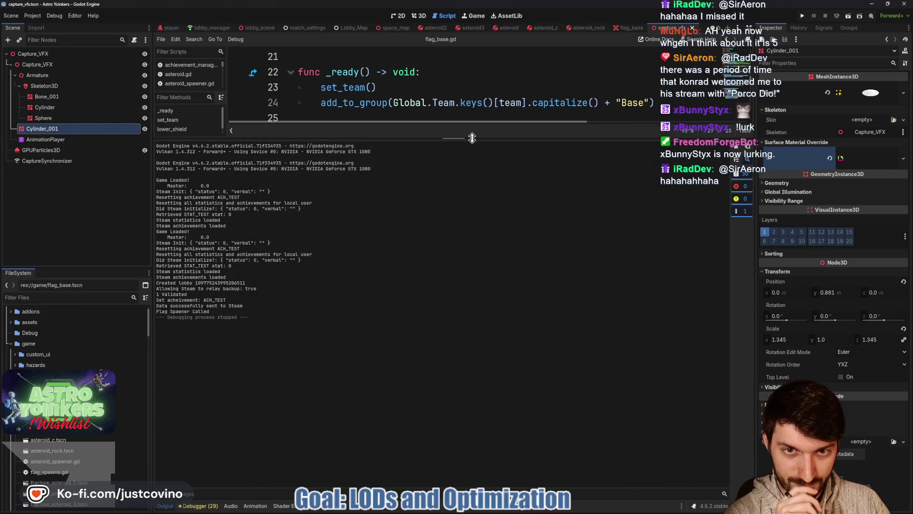
- In GitHub Desktop, view the capture_vfx.tscn diff and start a commit summary, fixing its typo
left_click_drag(471, 138, 471, 420)
left_click(514, 509)
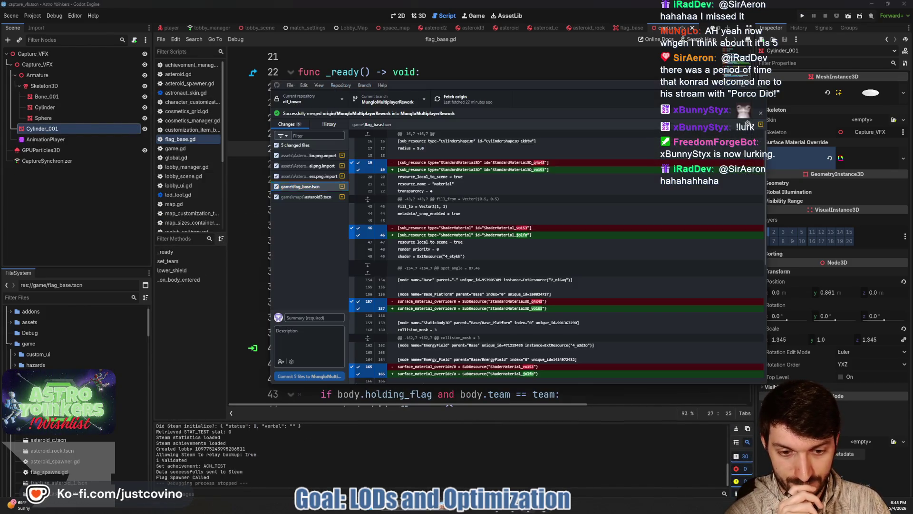
left_click(312, 185)
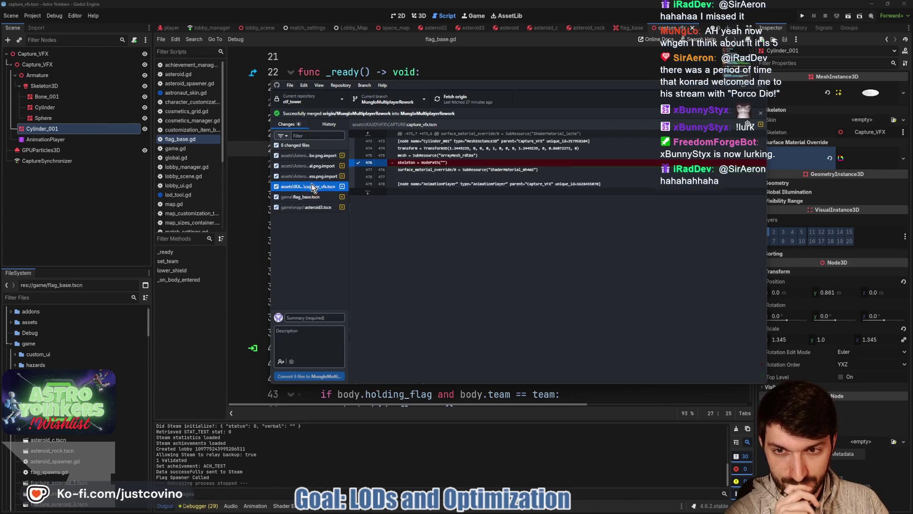
left_click(319, 317)
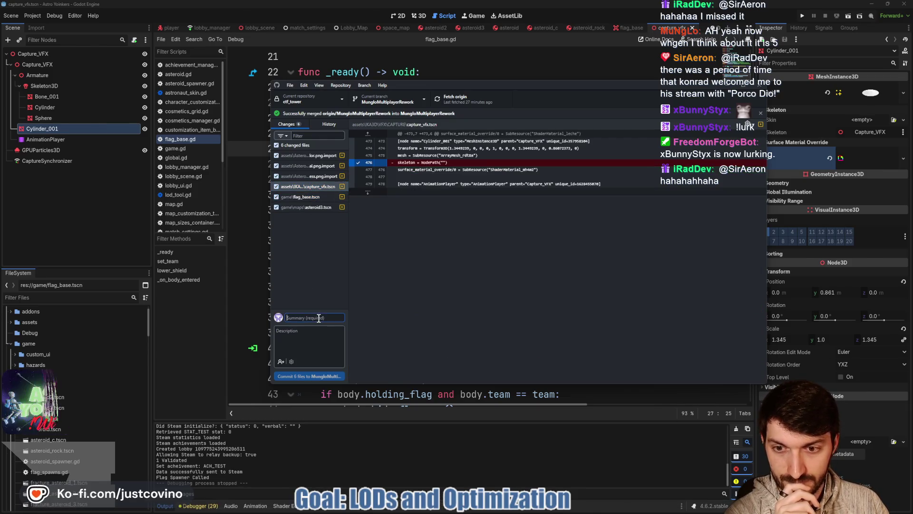
type("EVERYTHIGN")
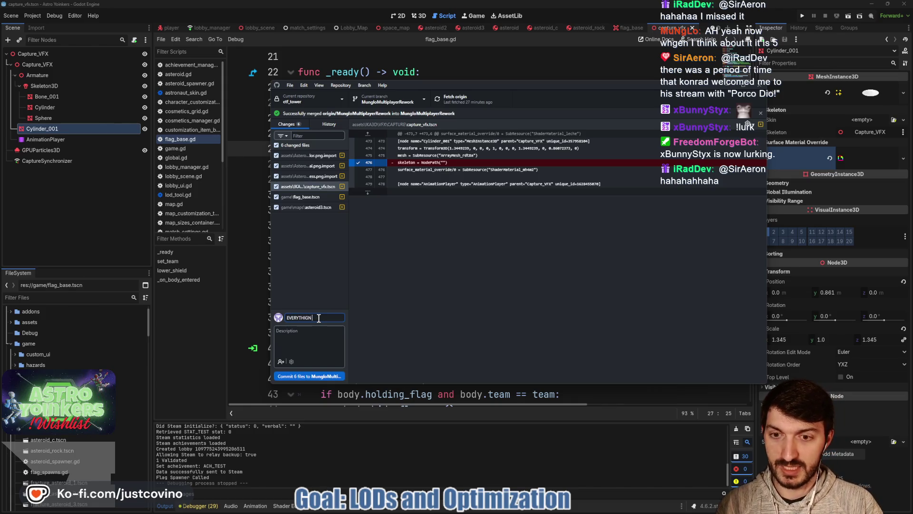
type("KEN")
left_click(312, 317)
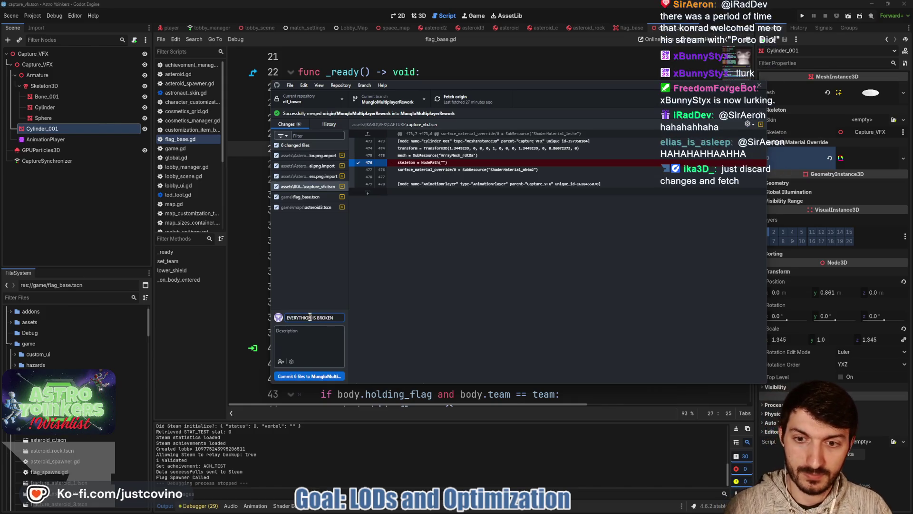
key("BackSpace")
key("BackSpace")
type("NG")
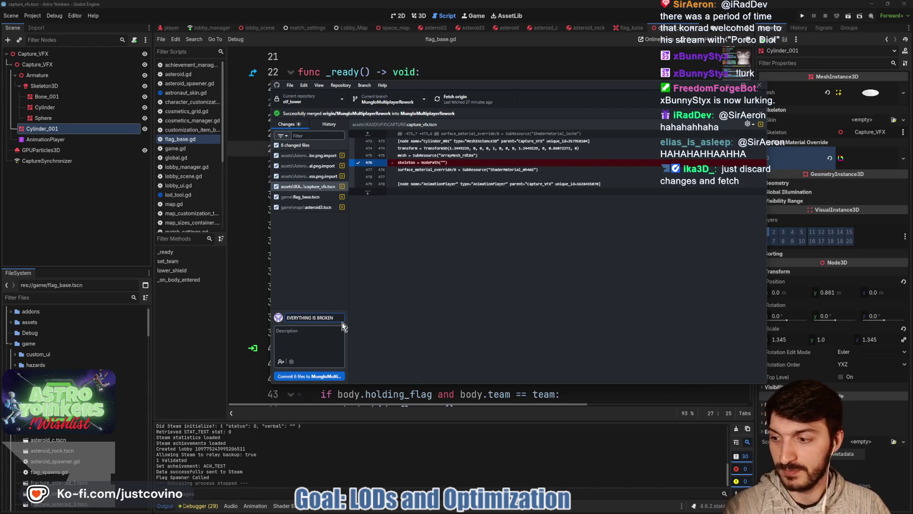
left_click(315, 241)
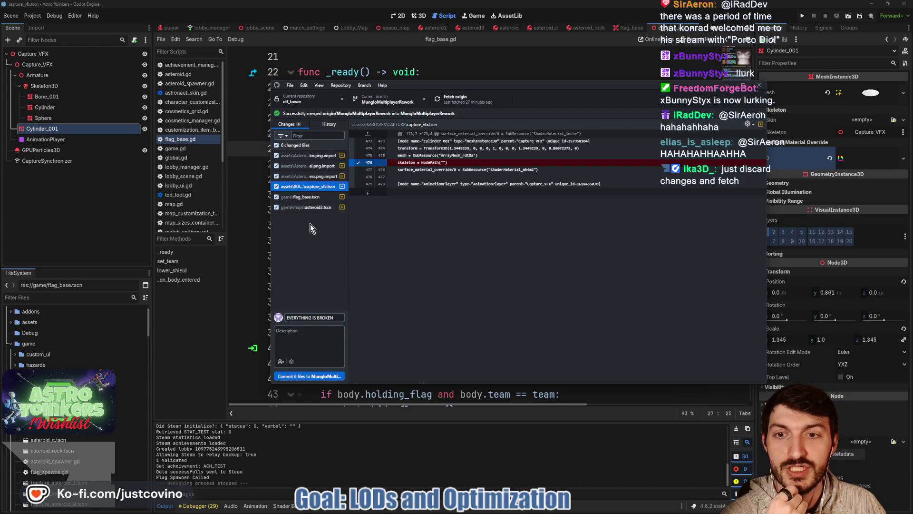
- Review the diff of each changed file, including asteroid3.tscn, flag_base.tscn and capture_vfx.tscn
left_click(304, 208)
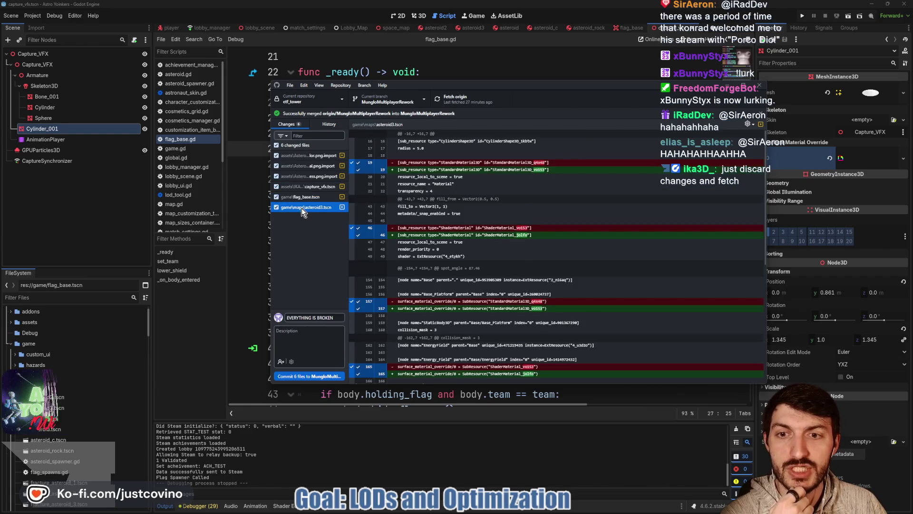
scroll(502, 281, "down", 5)
scroll(503, 281, "up", 3)
left_click(316, 157)
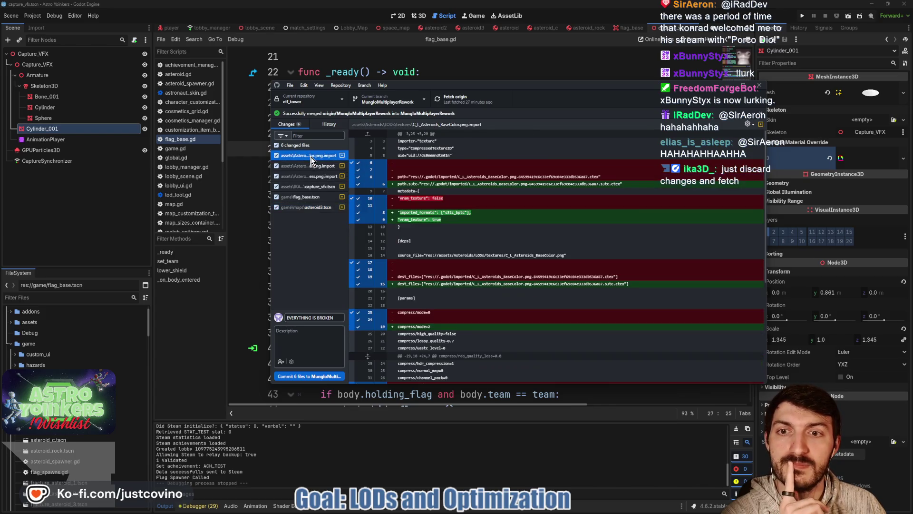
left_click(315, 166)
left_click(317, 177)
left_click(318, 187)
left_click(318, 197)
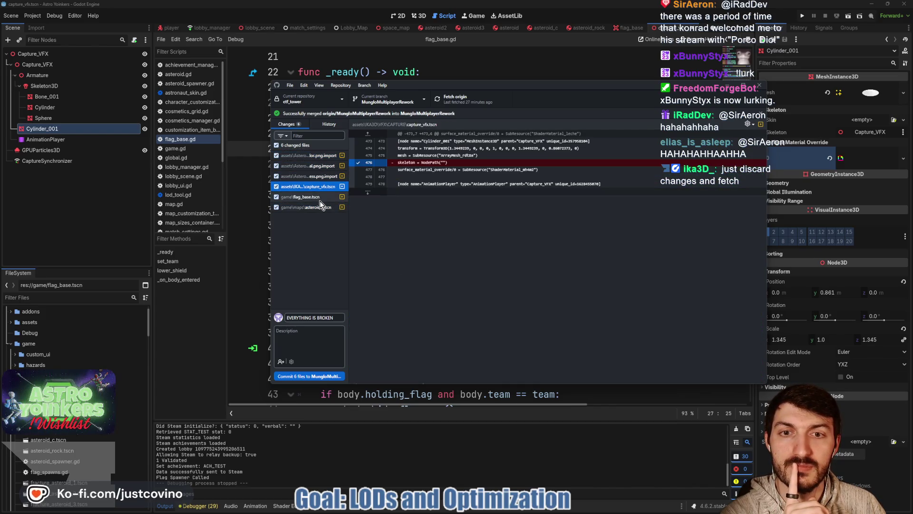
left_click(316, 208)
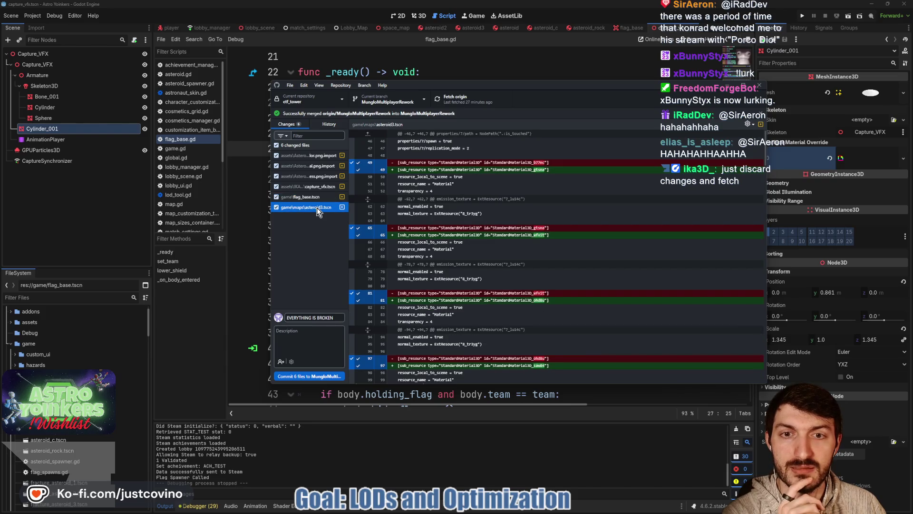
left_click(312, 186)
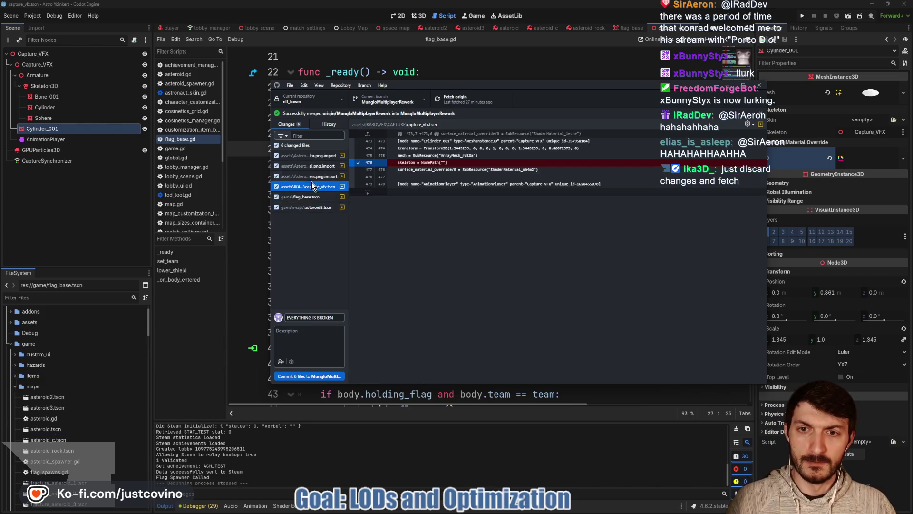
- Discard the changes in all six selected files and fetch the latest from origin
left_click(312, 208)
left_click(309, 156, "shift")
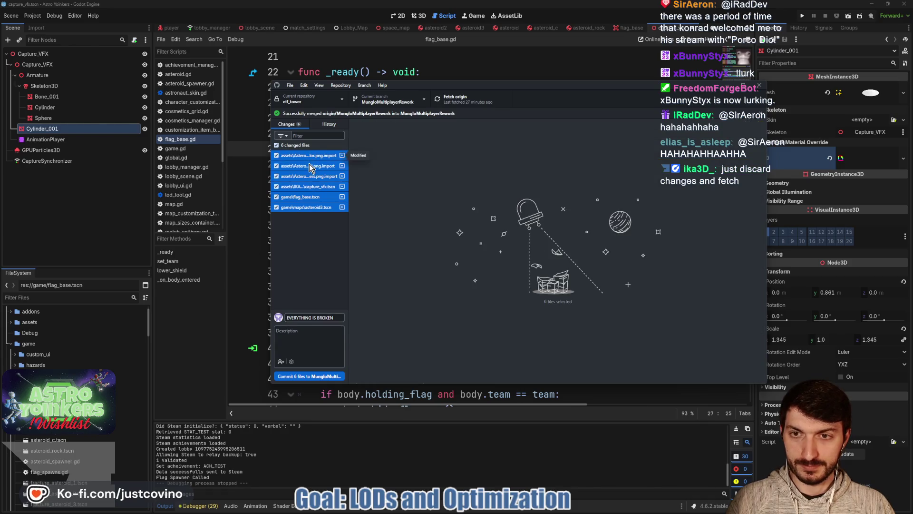
right_click(310, 168)
left_click(311, 174)
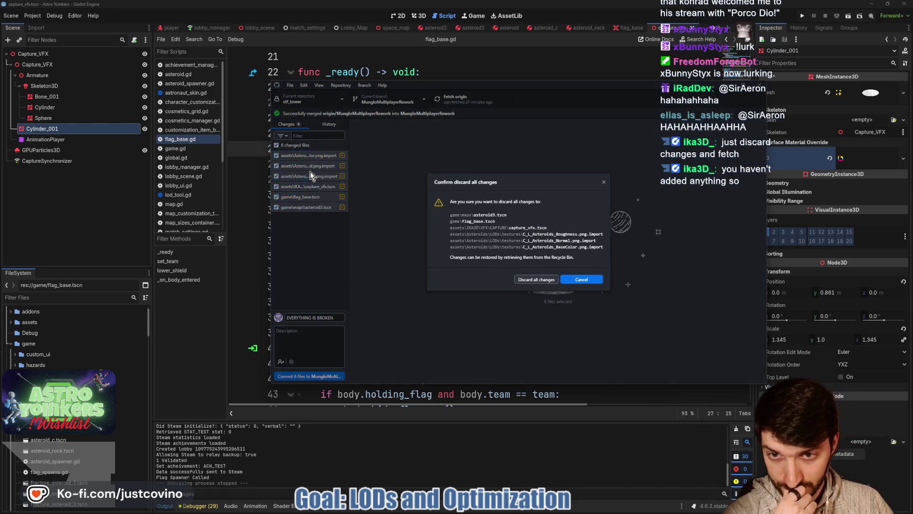
left_click(531, 279)
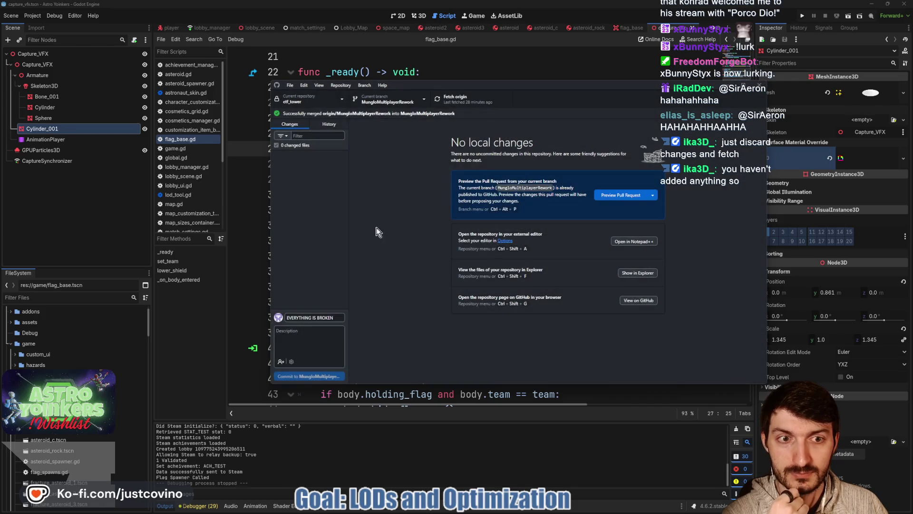
left_click(473, 101)
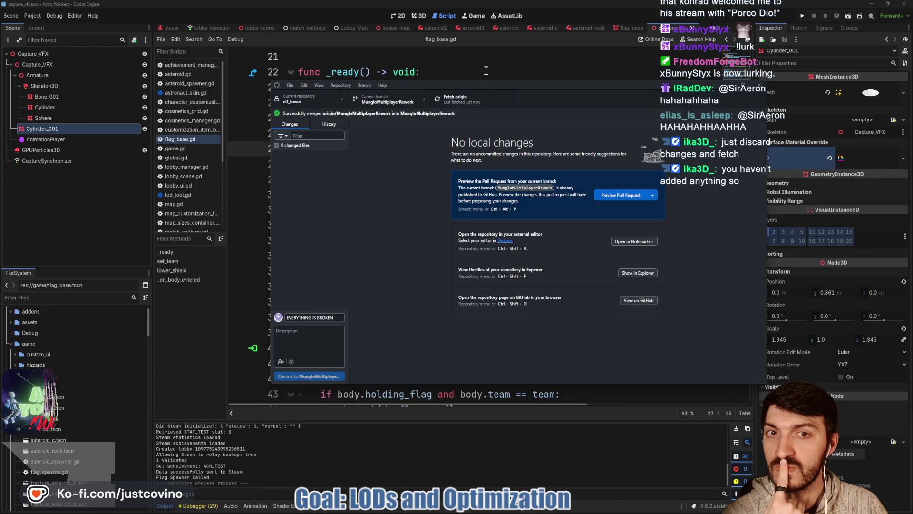
key("alt+Tab")
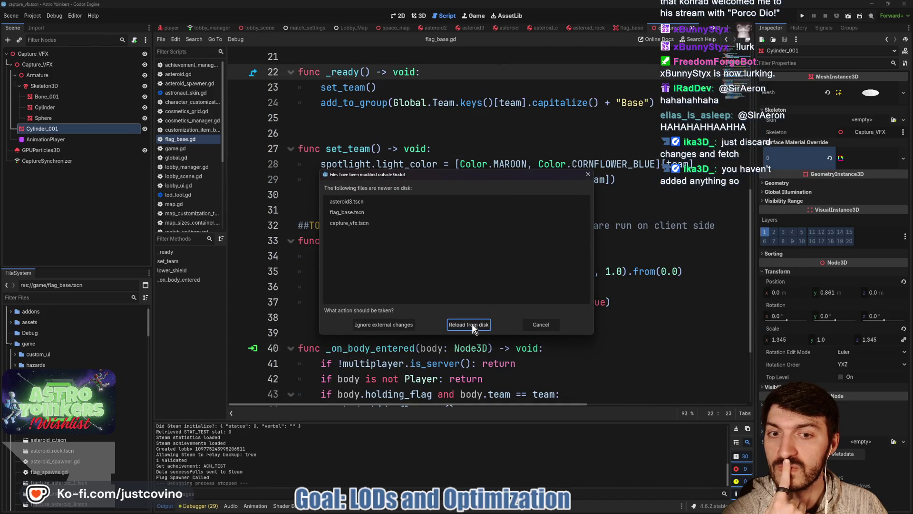
- Reload the reverted files from disk, inspect the cylinder's override material and mesh, then run the game
left_click(471, 324)
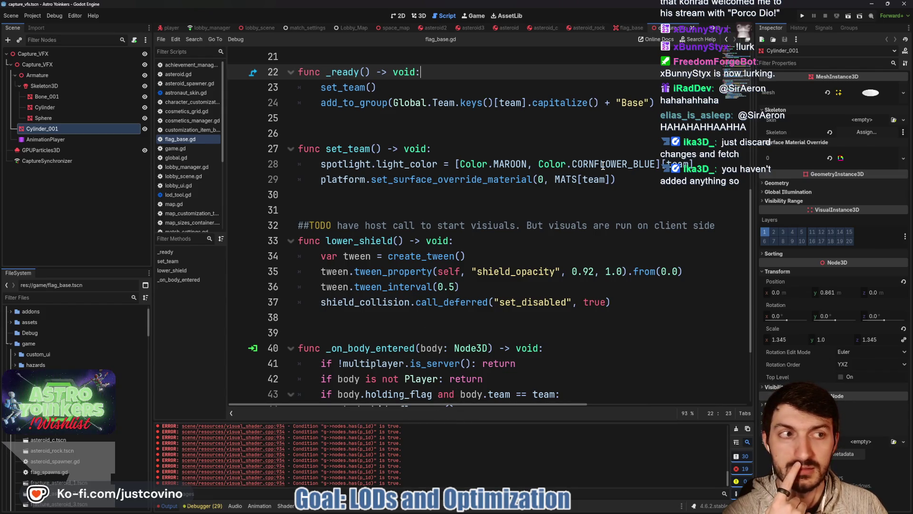
mouse_move(620, 162)
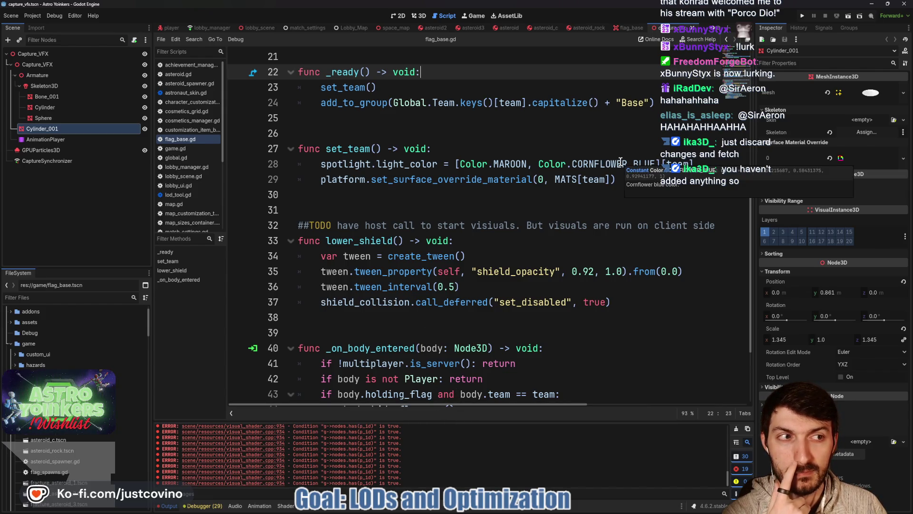
left_click(858, 157)
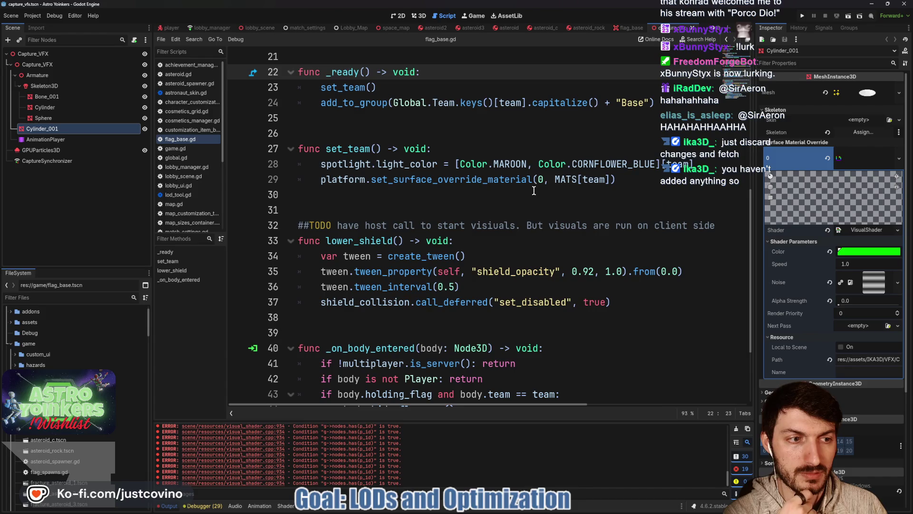
left_click(867, 95)
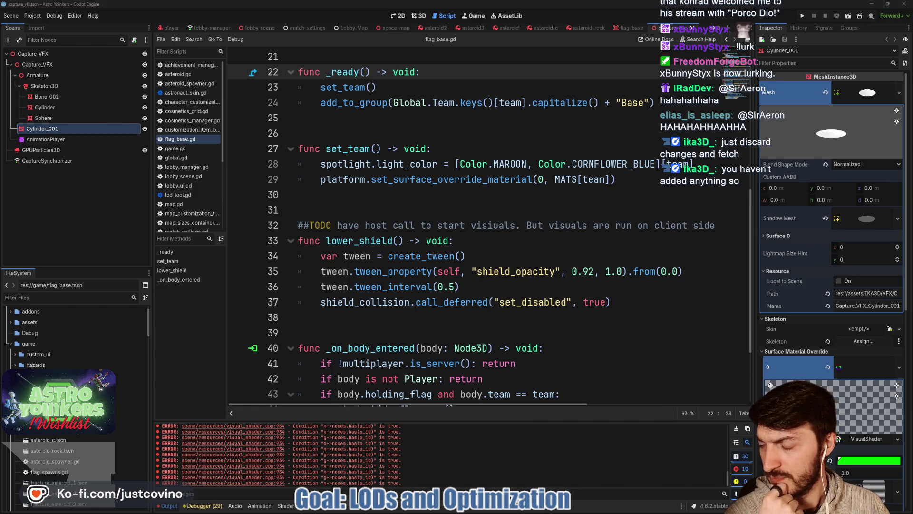
left_click(803, 17)
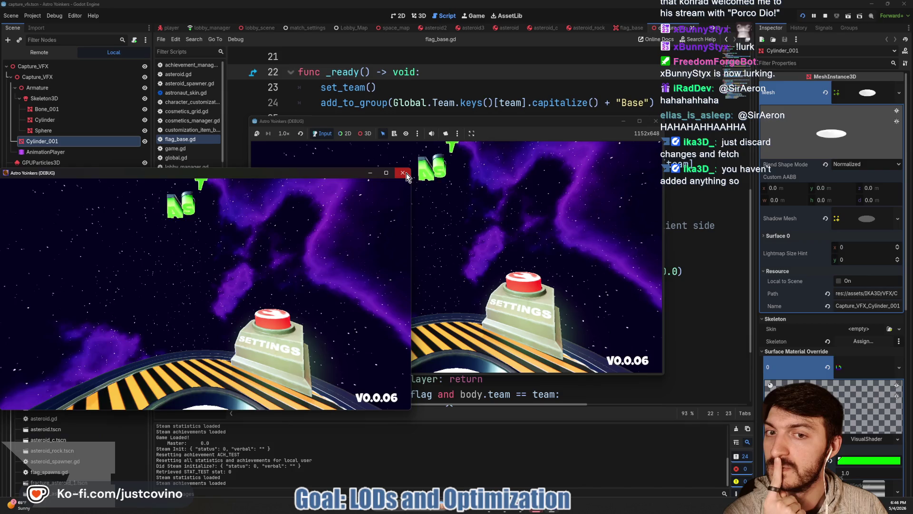
- Retest in a private lobby, stop the game with F8, and return the caret to line 31
left_click(406, 173)
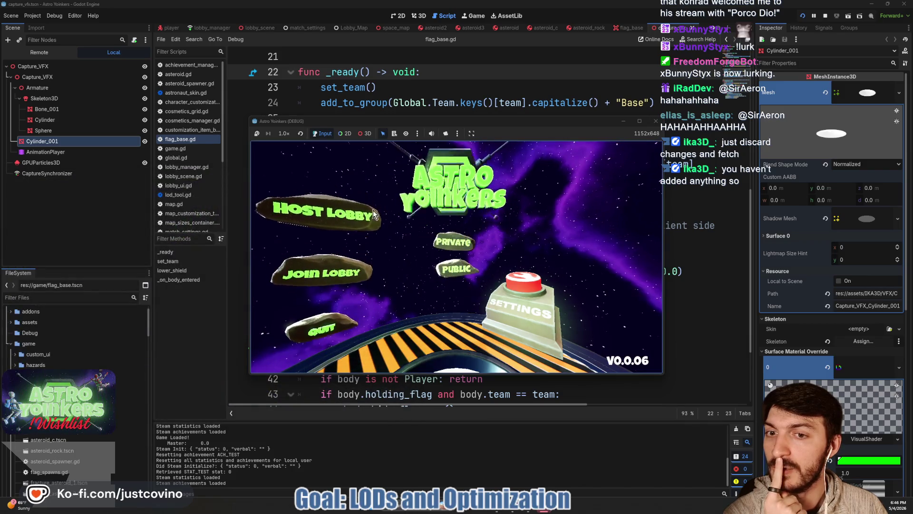
left_click(454, 230)
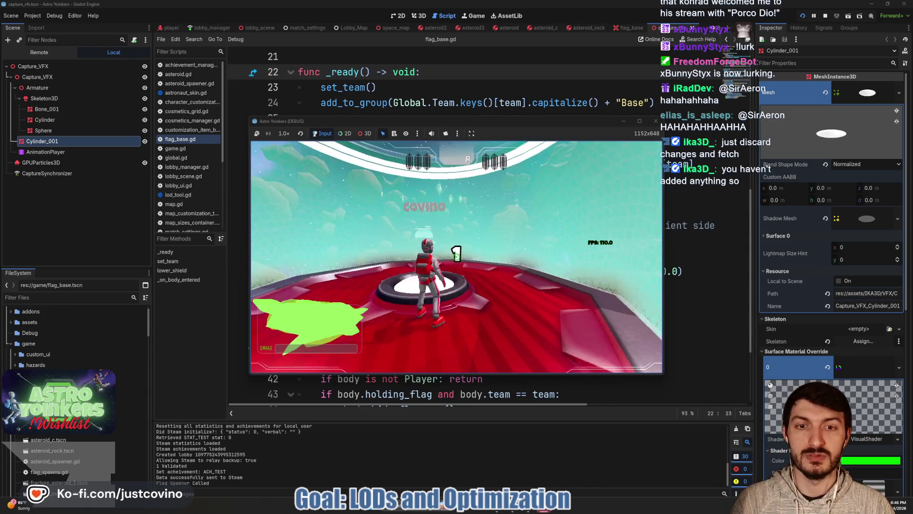
key("F8")
left_click(423, 210)
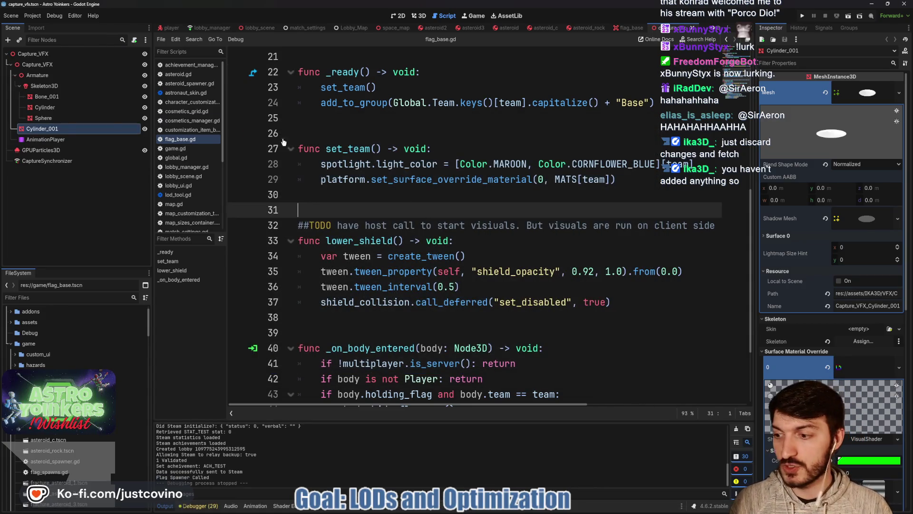